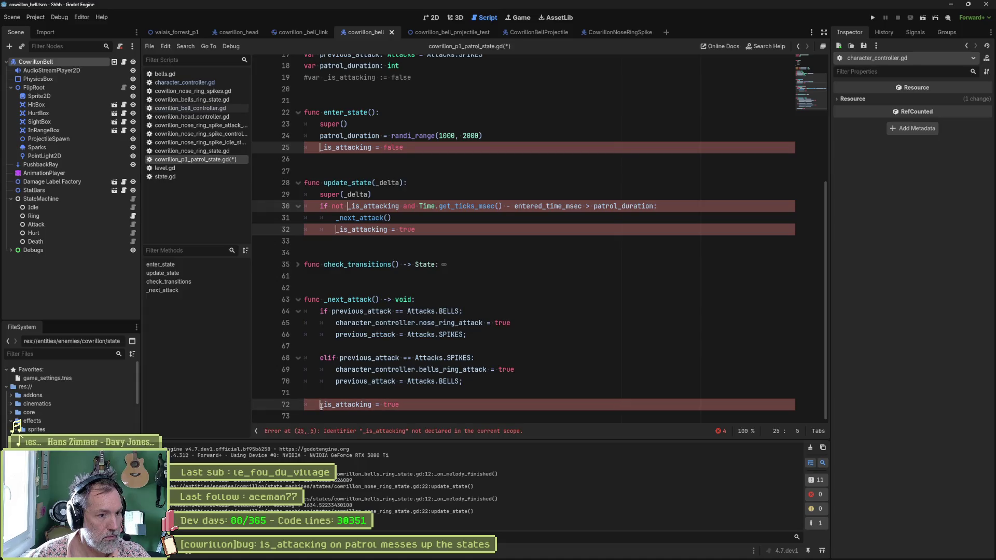
Rename _is_attacking to is_attacking in the patrol script and jump to its definition in state.gd
{"action": "key", "text": "Delete"}
{"action": "left_click", "coordinate": [558, 296]}
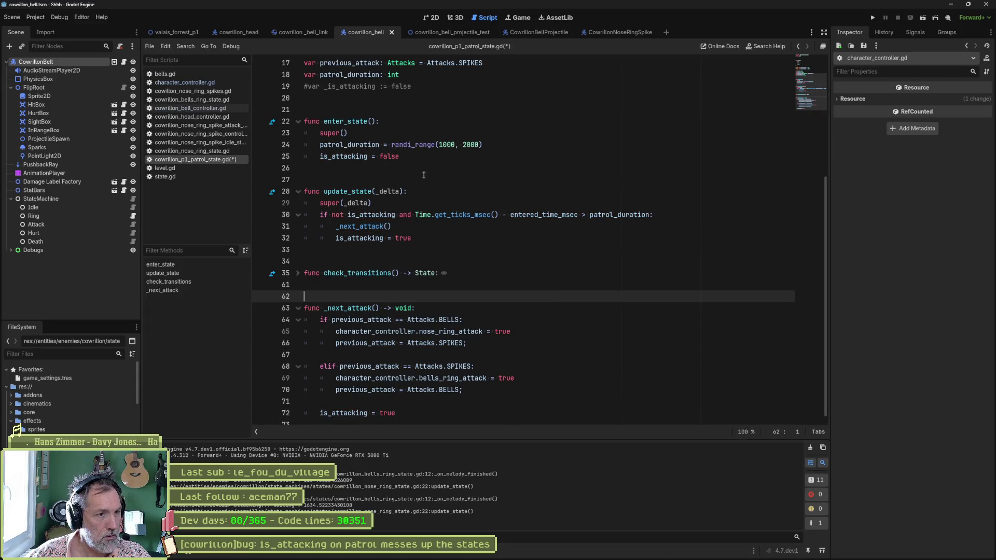
{"action": "scroll", "coordinate": [424, 175], "scroll_direction": "up", "scroll_amount": 3}
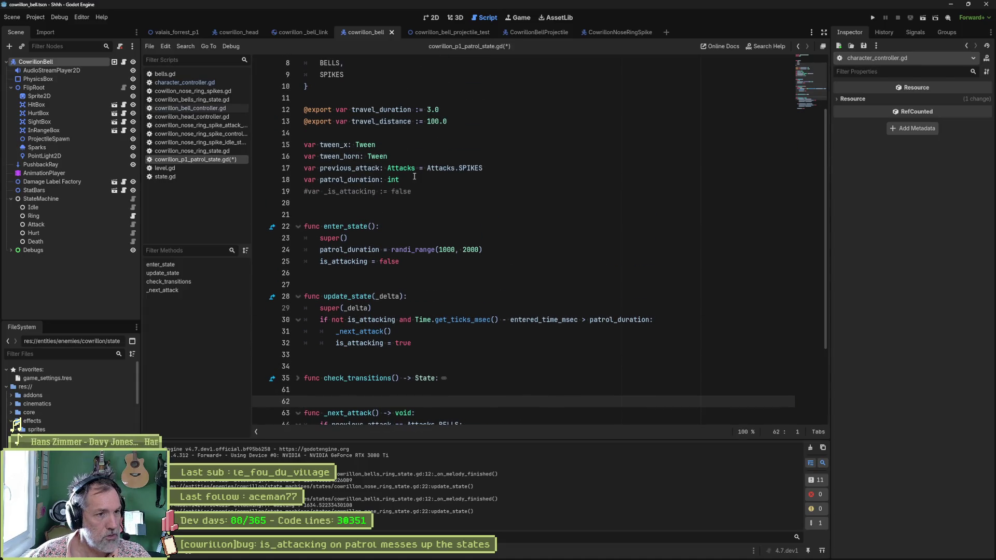
{"action": "left_click", "coordinate": [335, 265]}
{"action": "left_click", "coordinate": [335, 265], "text": "ctrl"}
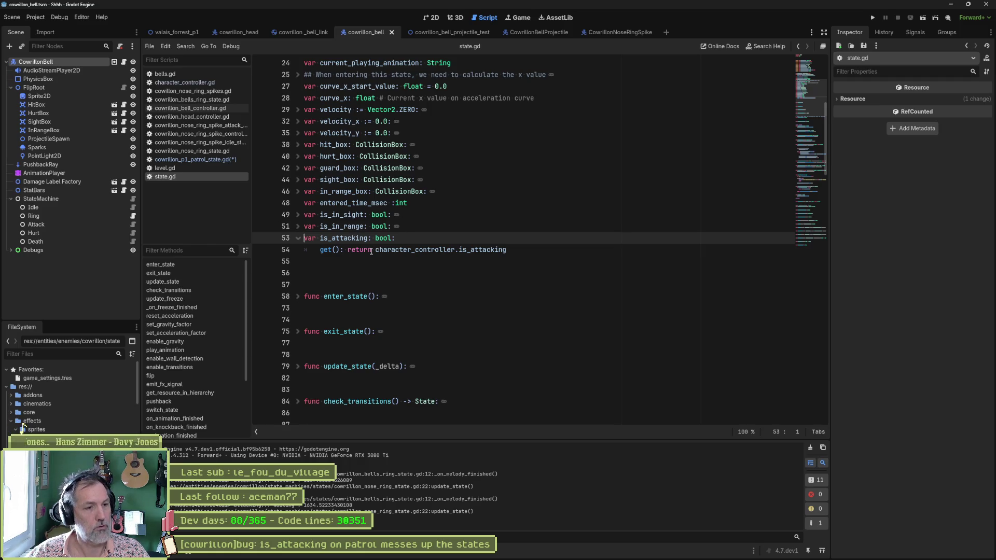
Search the project for whole-word, case-sensitive is_attacking, then select character_controller.is_attacking in the getter
{"action": "double_click", "coordinate": [354, 237]}
{"action": "key", "text": "ctrl+shift+f"}
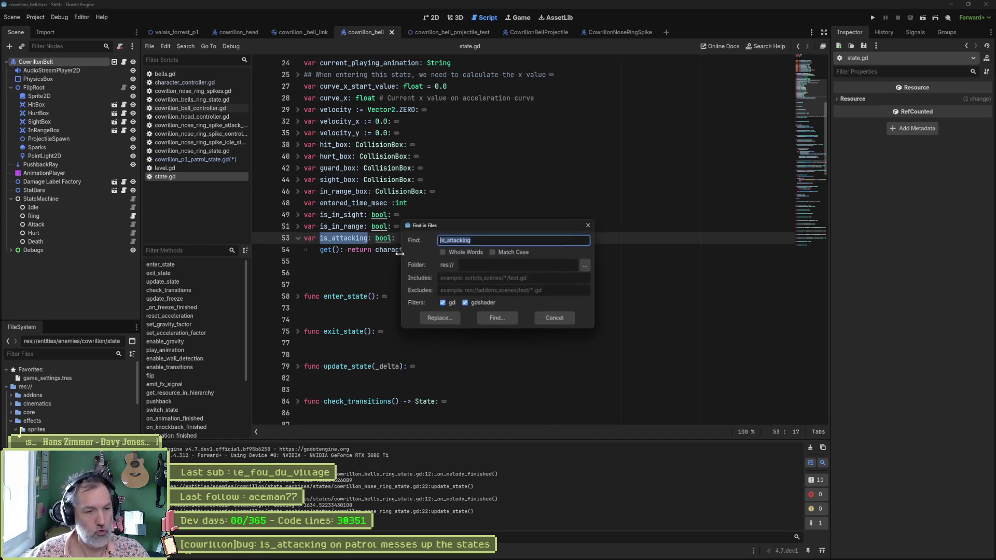
{"action": "left_click", "coordinate": [467, 253]}
{"action": "left_click", "coordinate": [500, 251]}
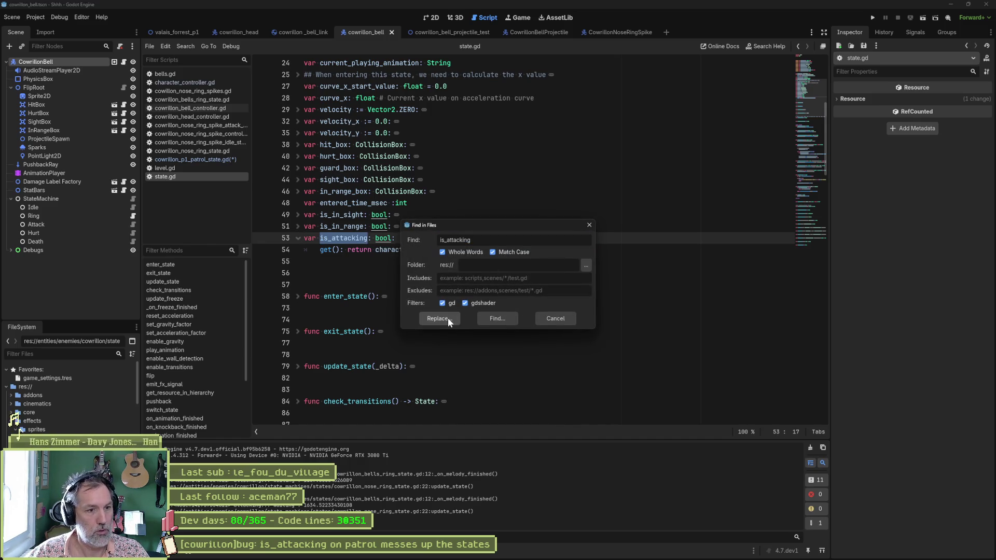
{"action": "left_click", "coordinate": [494, 319]}
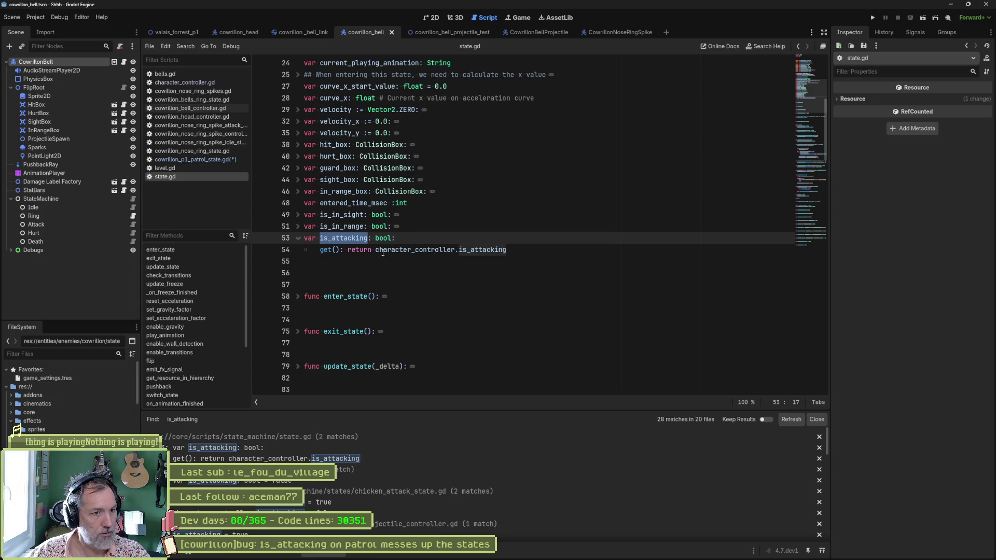
{"action": "left_click_drag", "start_coordinate": [376, 249], "coordinate": [508, 250]}
{"action": "key", "text": "ctrl+c"}
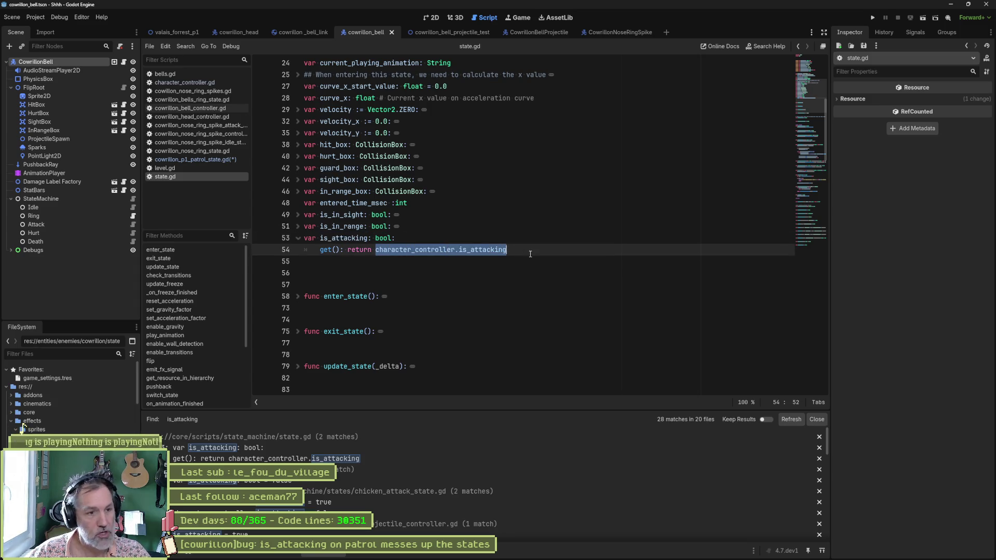
In the Cowrillon patrol state script, place carets before is_attacking on lines 25, 32 and 72
{"action": "left_click", "coordinate": [225, 159]}
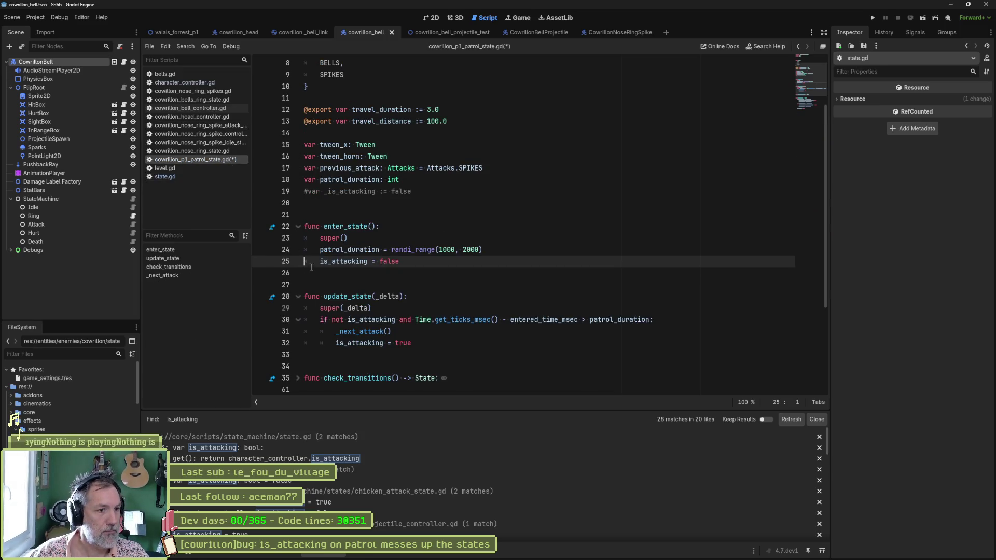
{"action": "double_click", "coordinate": [332, 261]}
{"action": "scroll", "coordinate": [589, 320], "scroll_direction": "down", "scroll_amount": 4}
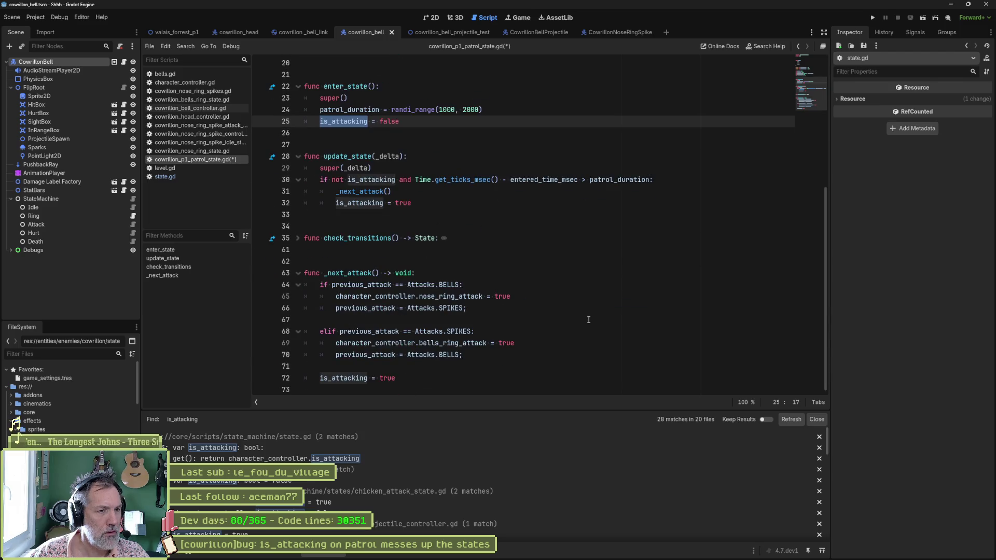
{"action": "left_click", "coordinate": [321, 123]}
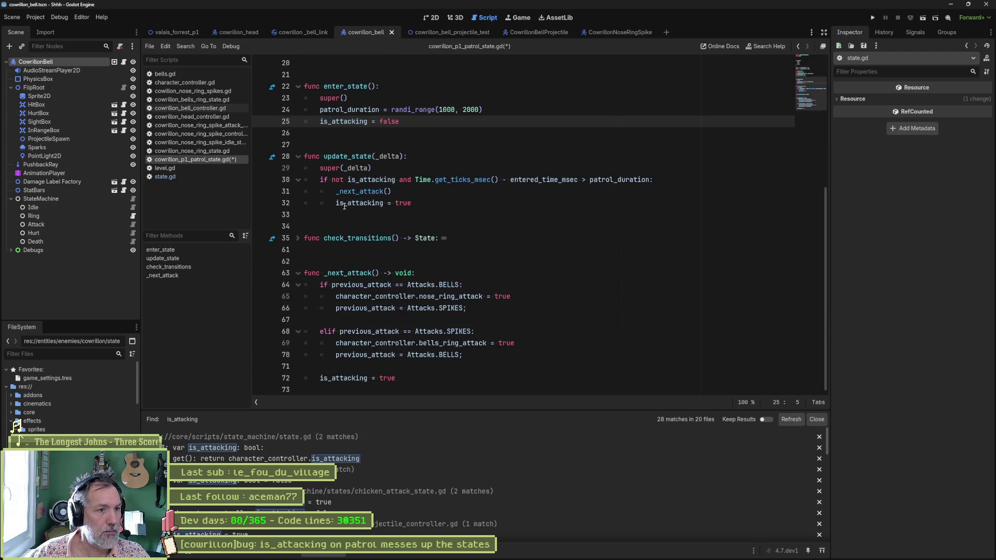
{"action": "left_click", "coordinate": [337, 203], "text": "alt"}
{"action": "left_click", "coordinate": [320, 379], "text": "alt"}
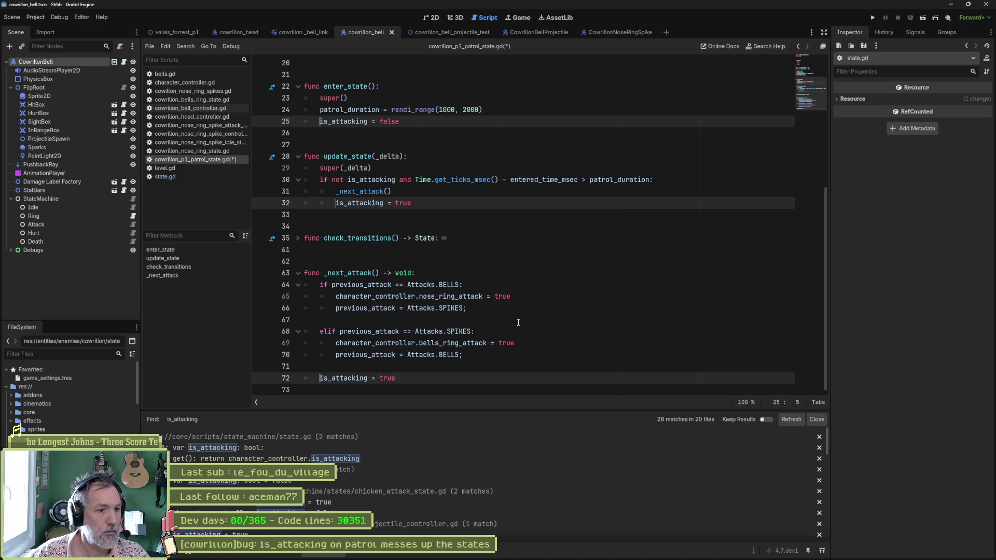
Replace is_attacking with character_controller.is_attacking on those three lines and save the script
{"action": "key", "text": "ctrl+v"}
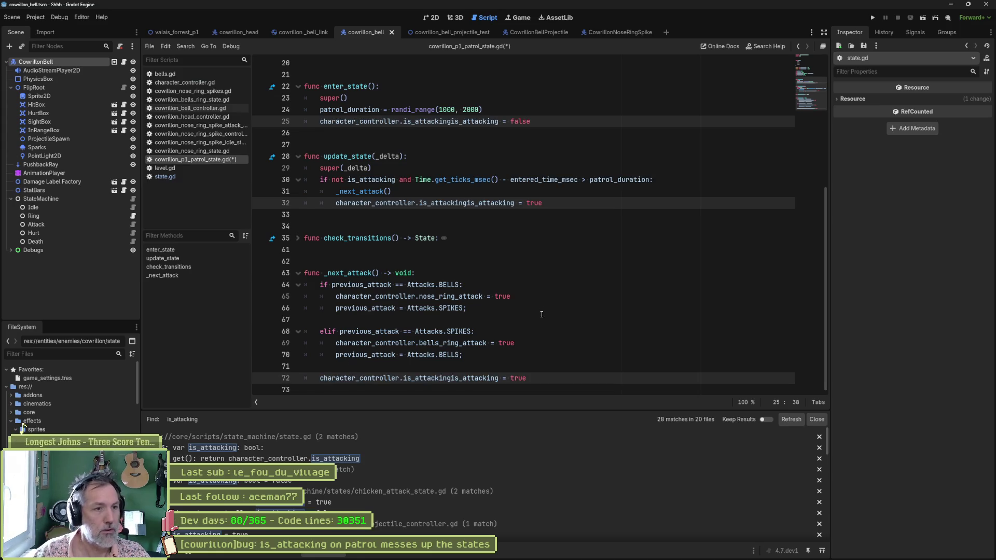
{"action": "key", "text": "Delete"}
{"action": "key", "text": "Delete"}
{"action": "key", "text": "Delete"}
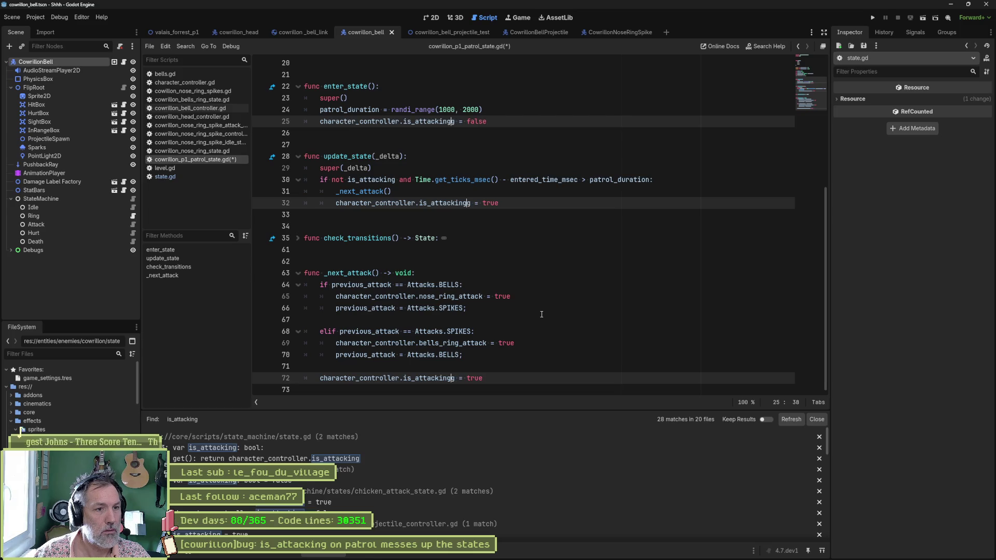
{"action": "key", "text": "Delete"}
{"action": "key", "text": "ctrl+s"}
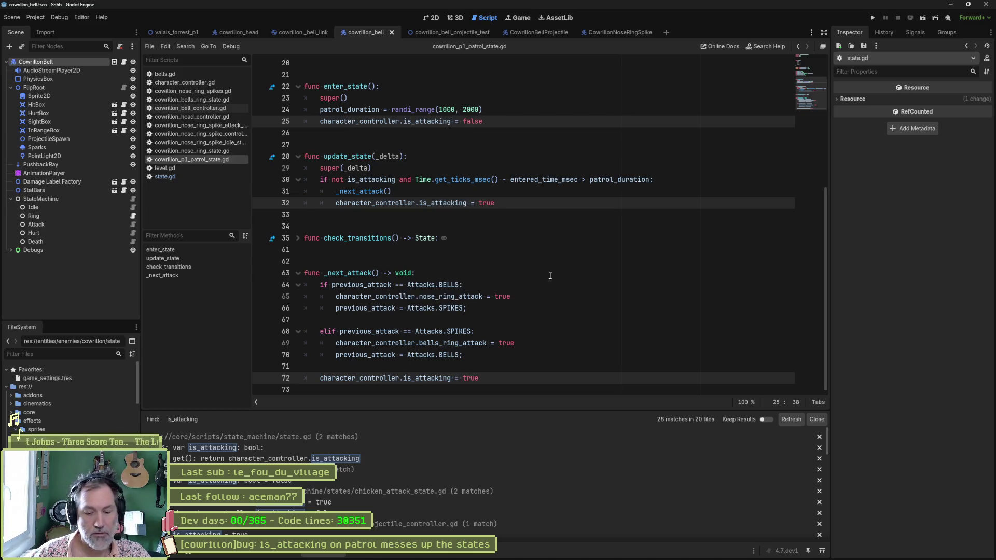
{"action": "left_click", "coordinate": [174, 32]}
Run the game to test the patrol fix, then stop it
{"action": "key", "text": "F6"}
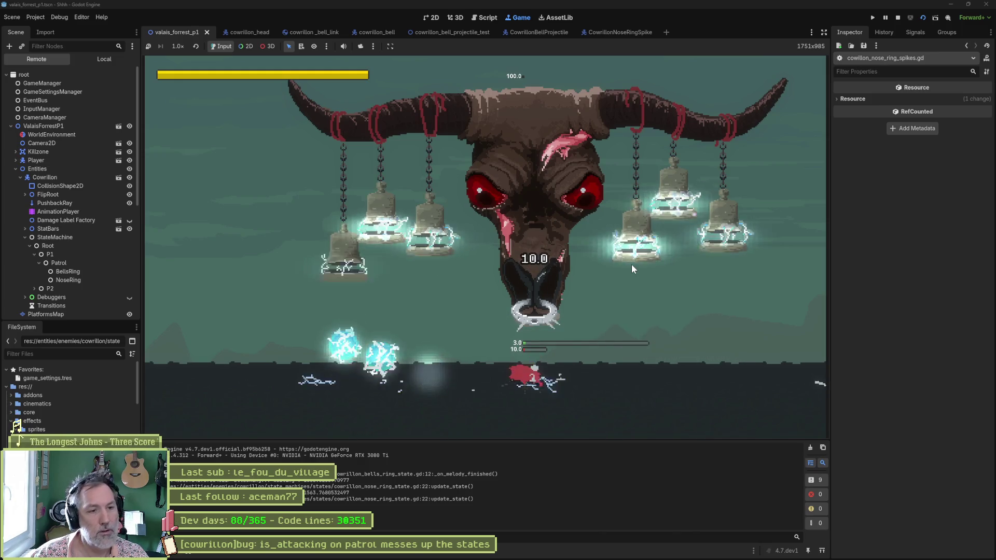
{"action": "key", "text": "F8"}
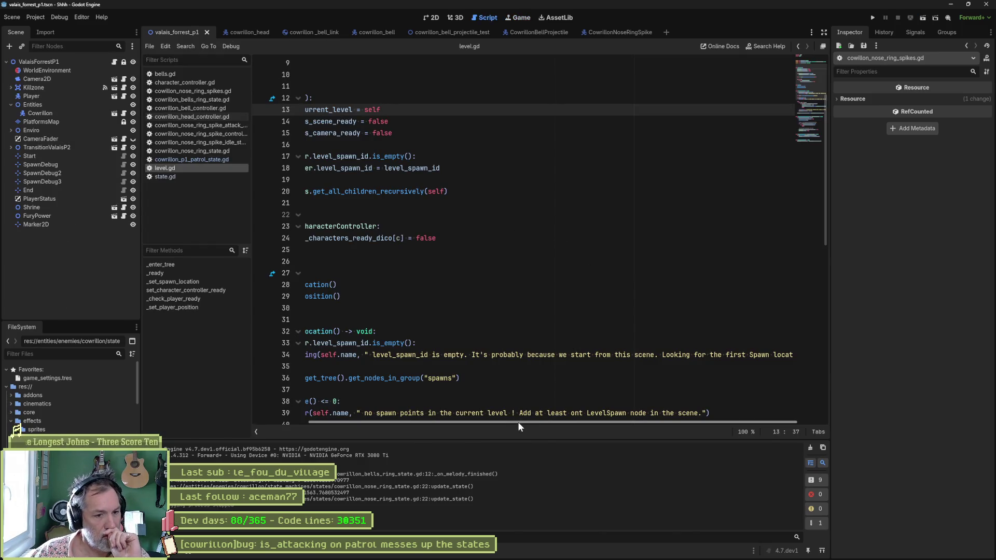
{"action": "left_click_drag", "start_coordinate": [517, 422], "coordinate": [409, 425]}
Reopen state.gd and scroll through the project-wide is_attacking search results
{"action": "left_click", "coordinate": [205, 177]}
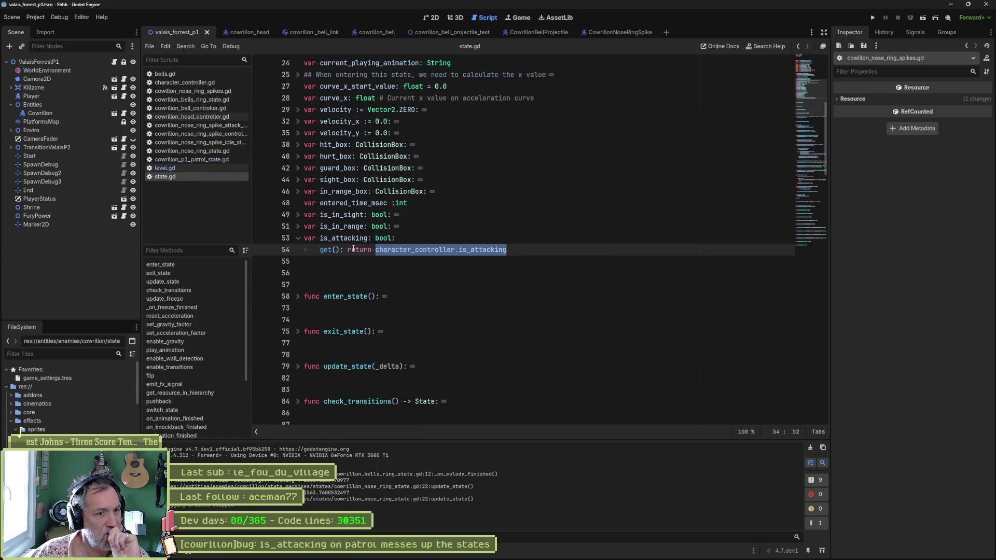
{"action": "left_click", "coordinate": [441, 238]}
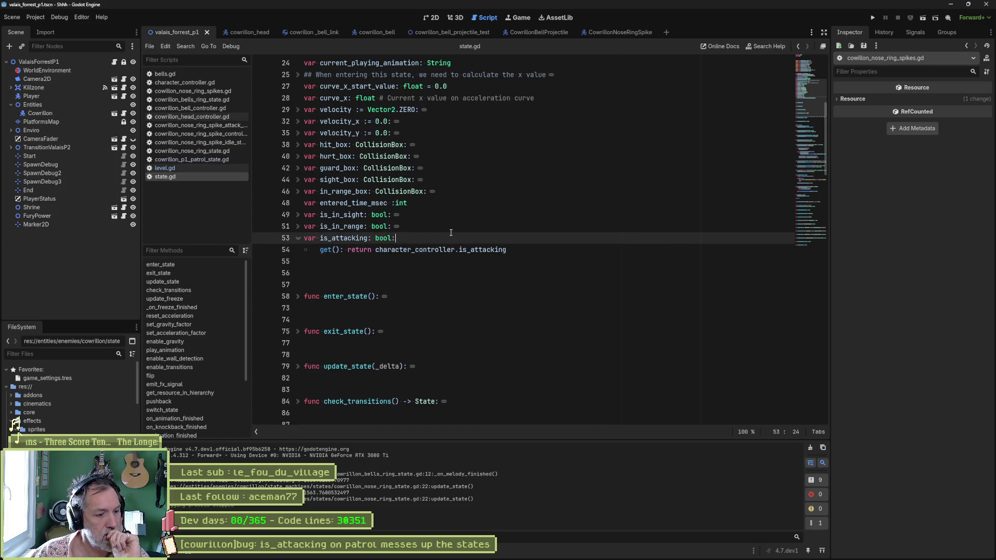
{"action": "key", "text": "ctrl+shift+f"}
{"action": "key", "text": "Return"}
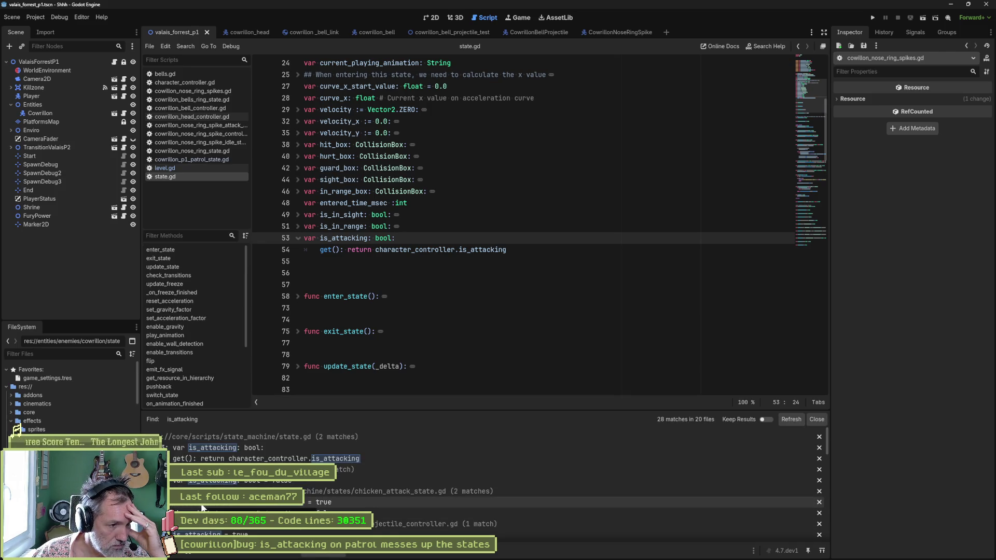
{"action": "scroll", "coordinate": [202, 509], "scroll_direction": "down", "scroll_amount": 3}
{"action": "scroll", "coordinate": [297, 511], "scroll_direction": "down", "scroll_amount": 3}
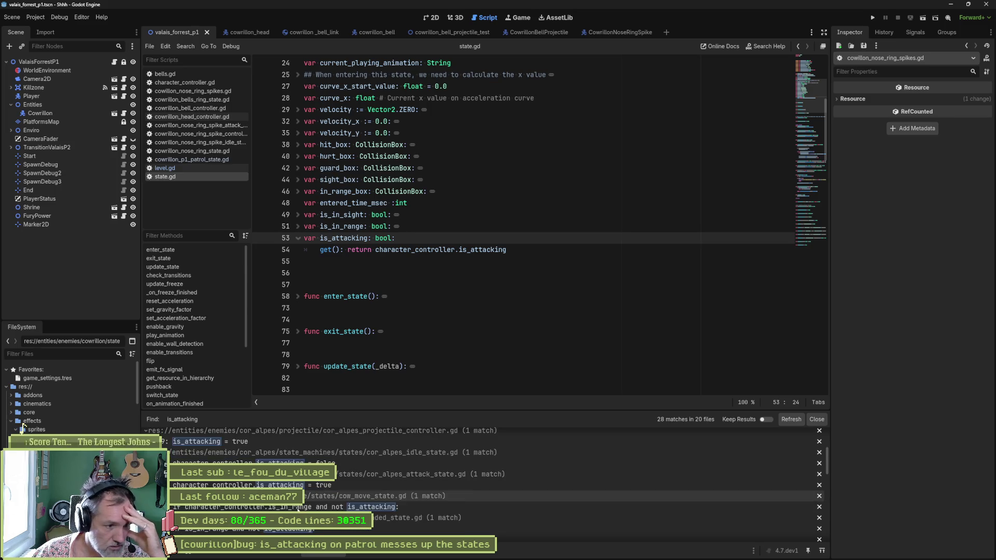
{"action": "scroll", "coordinate": [297, 511], "scroll_direction": "down", "scroll_amount": 2}
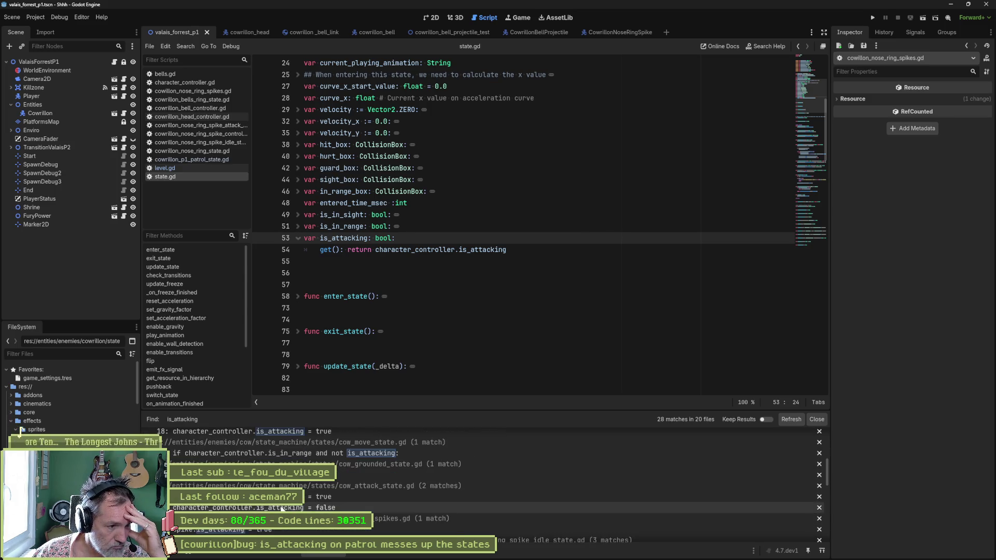
{"action": "scroll", "coordinate": [280, 507], "scroll_direction": "up", "scroll_amount": 3}
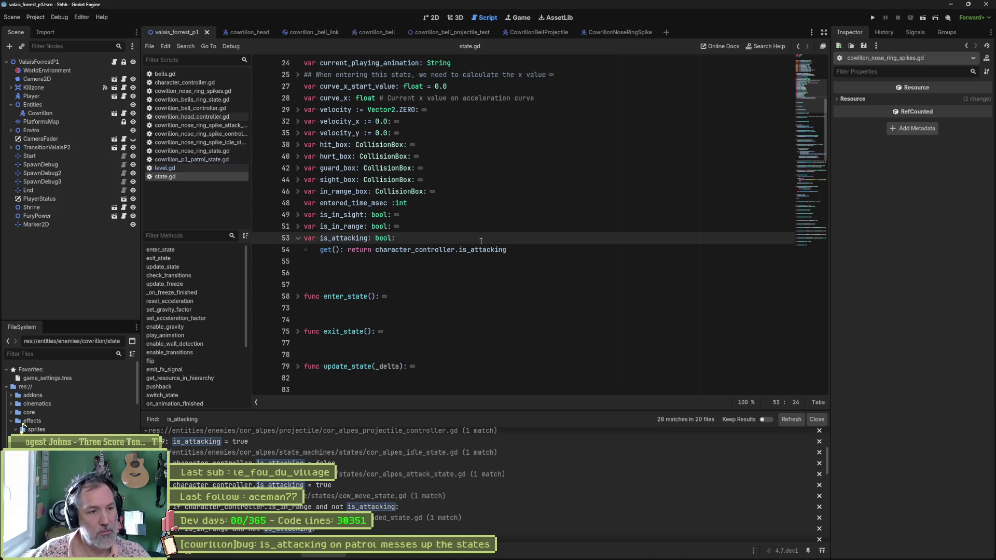
Select the is_attacking declaration and getter on lines 53–54, then switch to Asana
{"action": "left_click", "coordinate": [533, 249]}
{"action": "key", "text": "shift+Home"}
{"action": "key", "text": "shift+Up"}
{"action": "key", "text": "ctrl+c"}
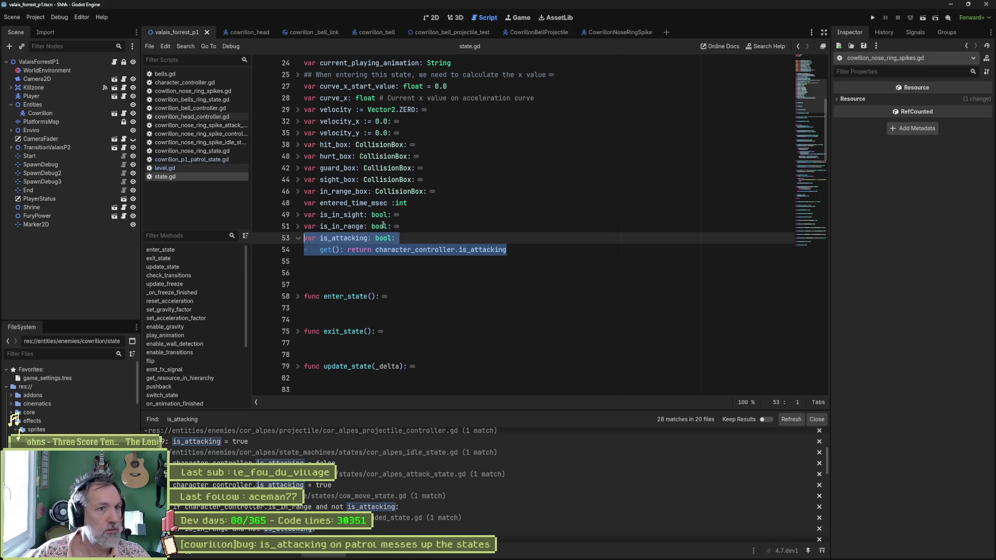
{"action": "key", "text": "alt+Tab"}
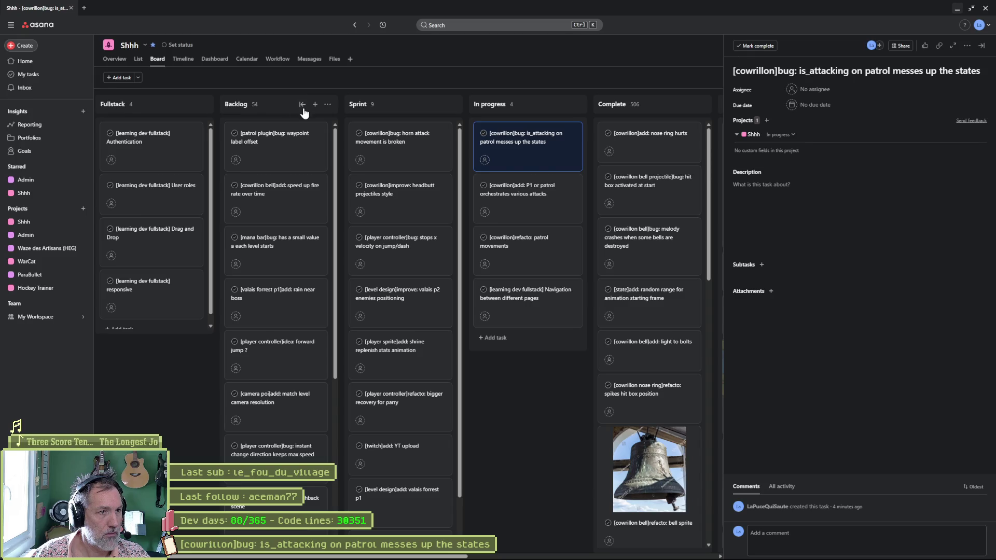
Add a Backlog task titled '[state]improve: add a setter for is_attacking'
{"action": "left_click", "coordinate": [315, 104]}
{"action": "type", "text": "[s"}
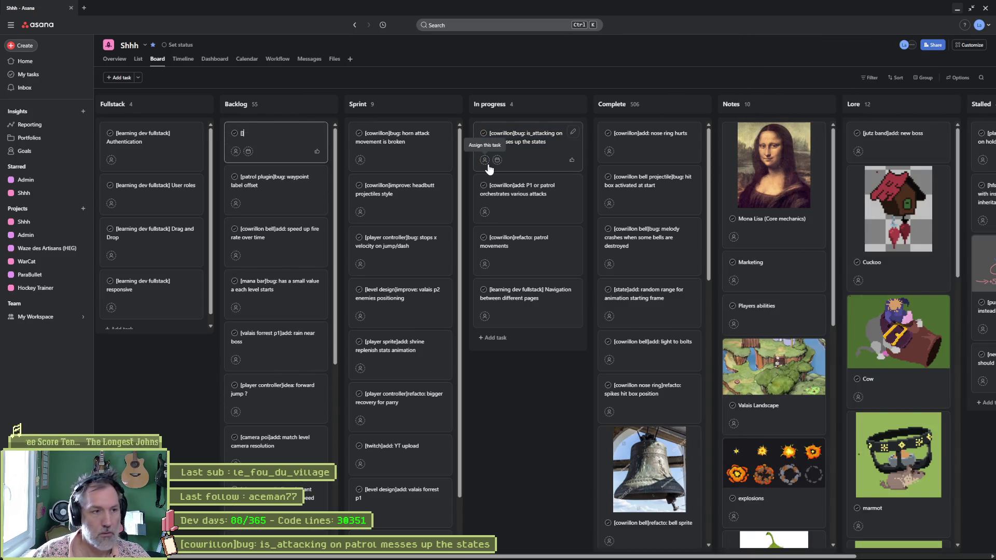
{"action": "type", "text": "tate]"}
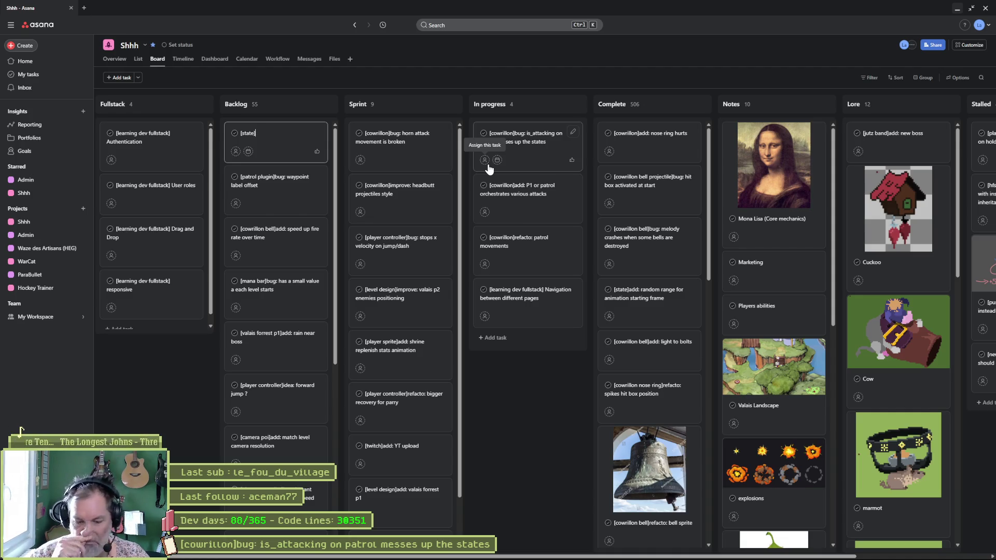
{"action": "type", "text": "imp"}
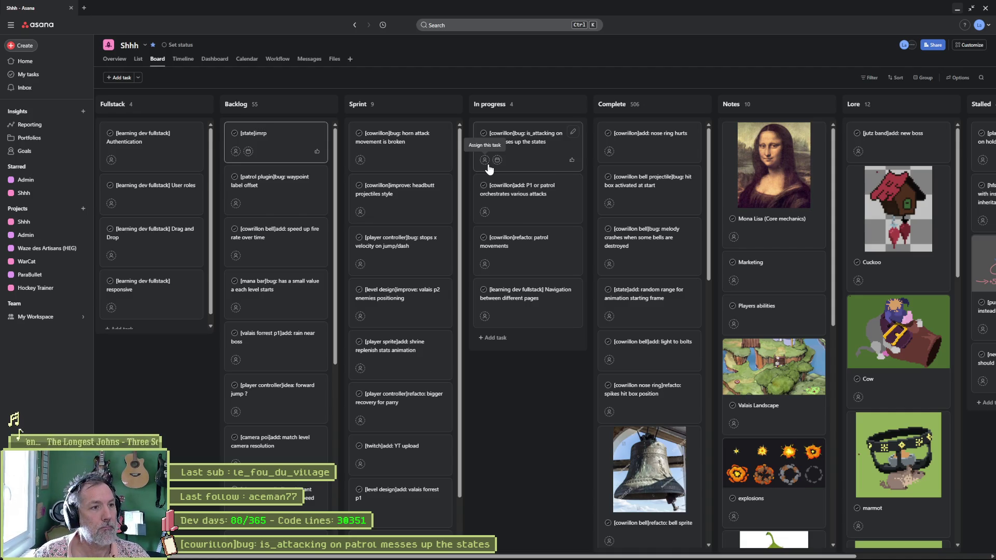
{"action": "type", "text": "rove:"}
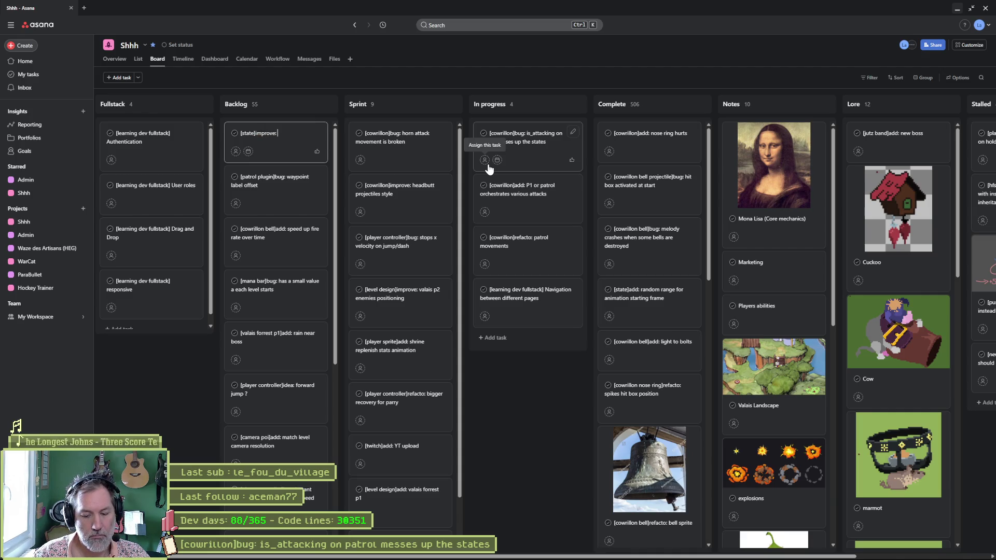
{"action": "type", "text": " add a sett"}
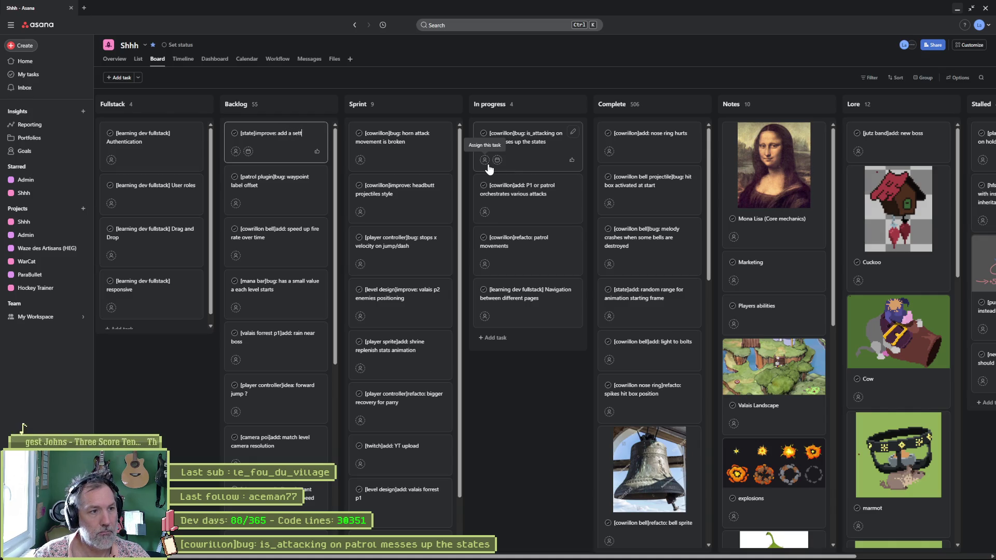
{"action": "type", "text": "er for is_atta"}
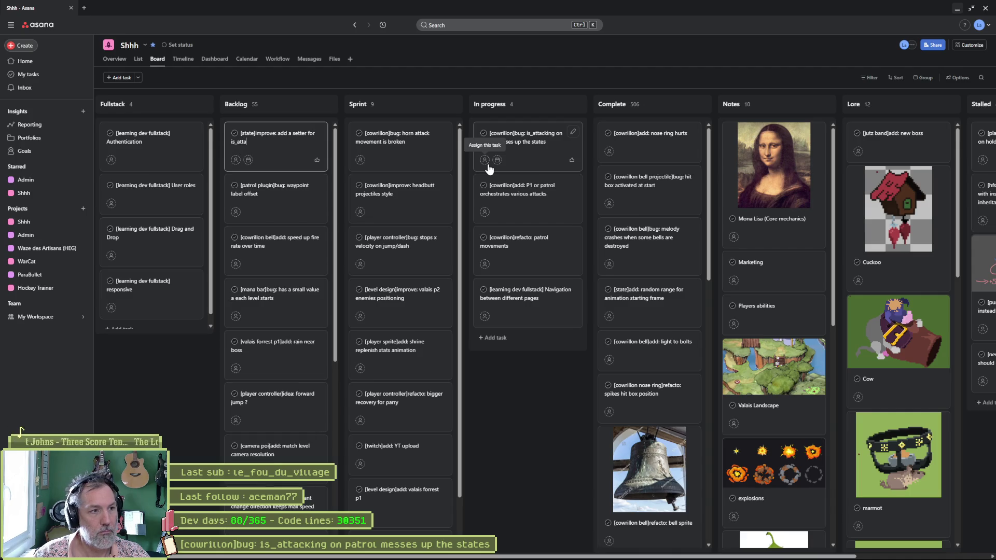
{"action": "type", "text": "cking"}
{"action": "key", "text": "Return"}
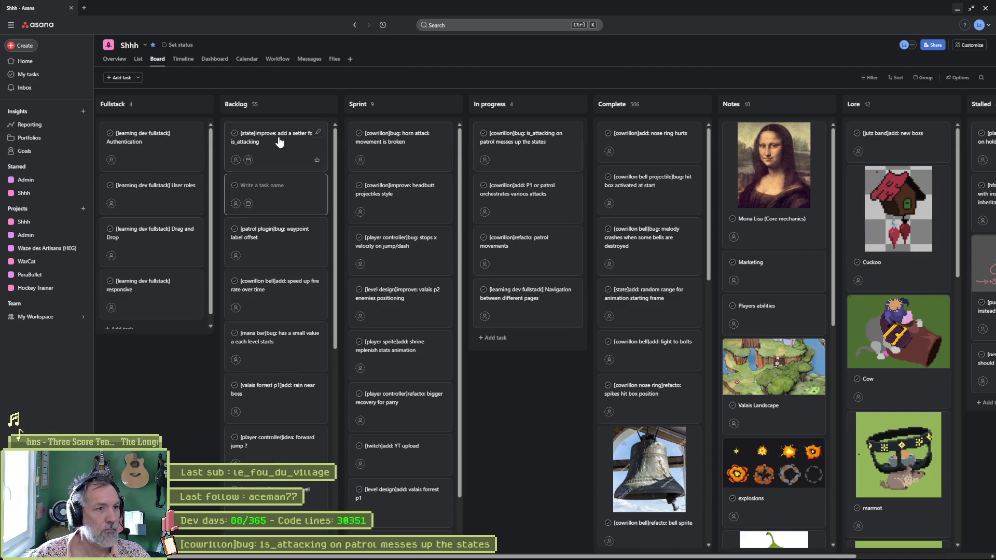
{"action": "key", "text": "Escape"}
Paste the getter code into the task description under 'at line 53', then close it and minimize the browser
{"action": "left_click", "coordinate": [306, 150]}
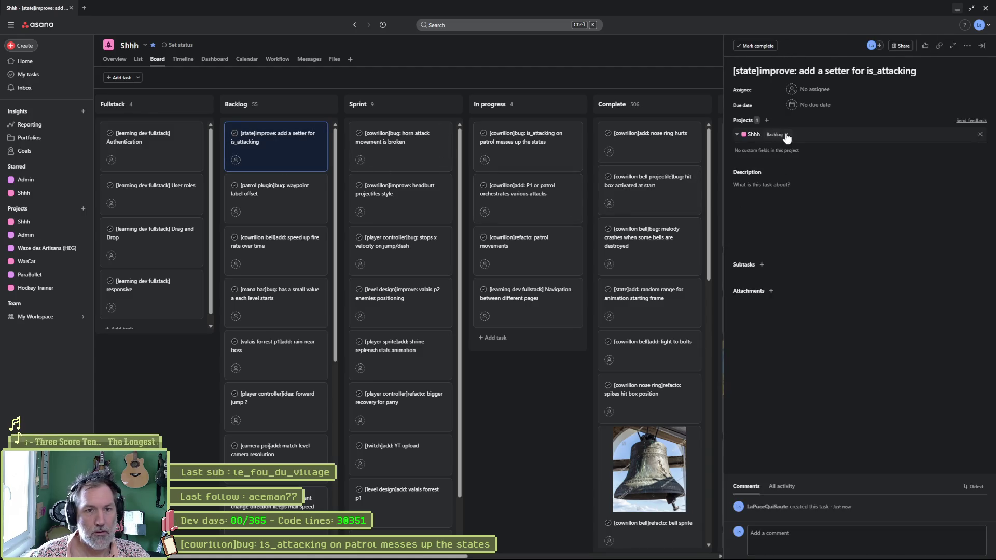
{"action": "left_click", "coordinate": [802, 195]}
{"action": "key", "text": "ctrl+v"}
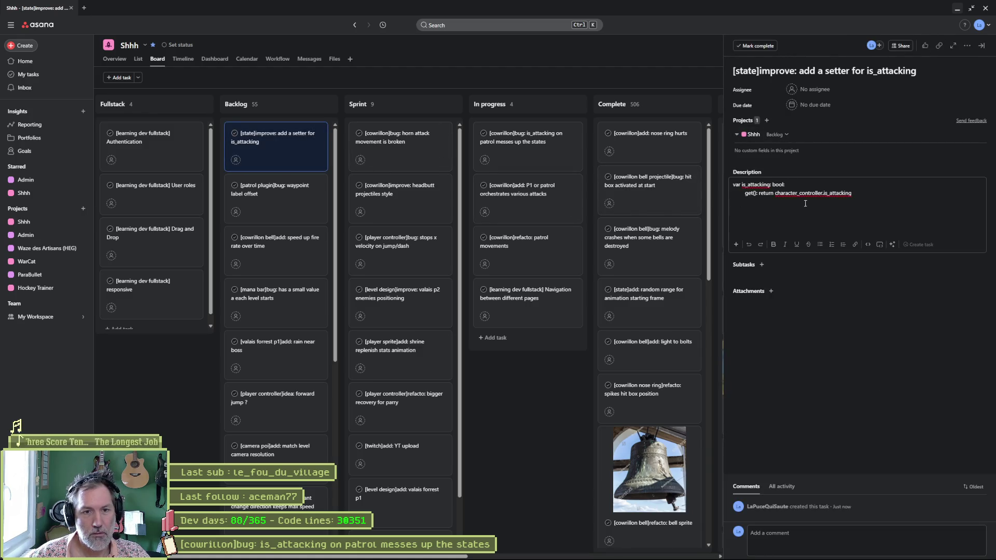
{"action": "key", "text": "BackSpace"}
{"action": "key", "text": "BackSpace"}
{"action": "key", "text": "BackSpace"}
{"action": "key", "text": "alt+Tab"}
{"action": "key", "text": "alt+Tab"}
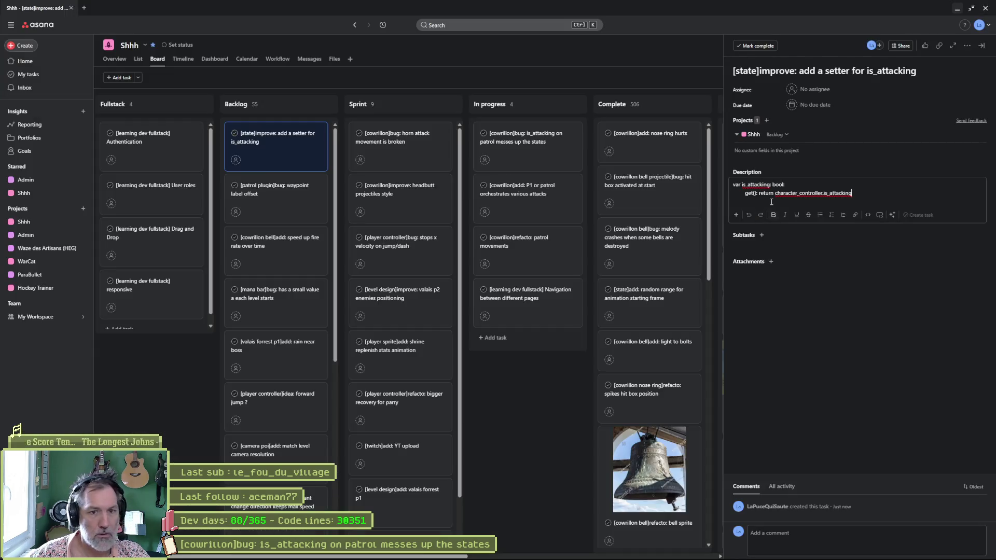
{"action": "left_click", "coordinate": [735, 188]}
{"action": "key", "text": "Return"}
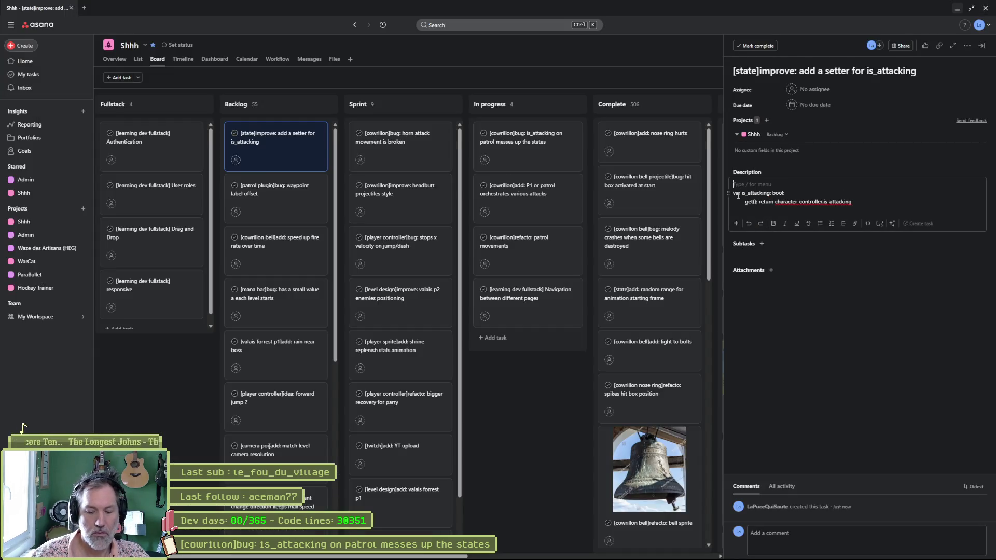
{"action": "type", "text": "line 53"}
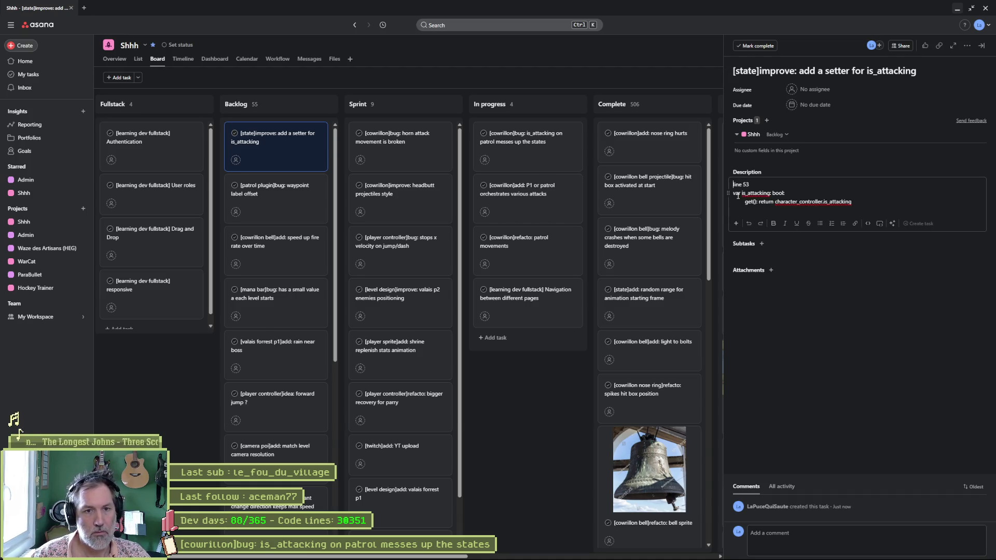
{"action": "type", "text": "at"}
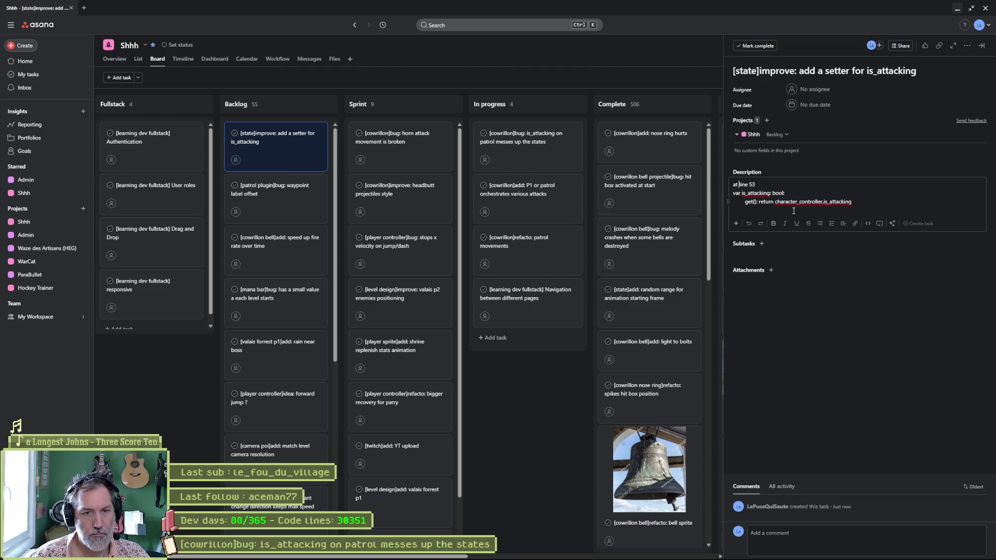
{"action": "key", "text": "Escape"}
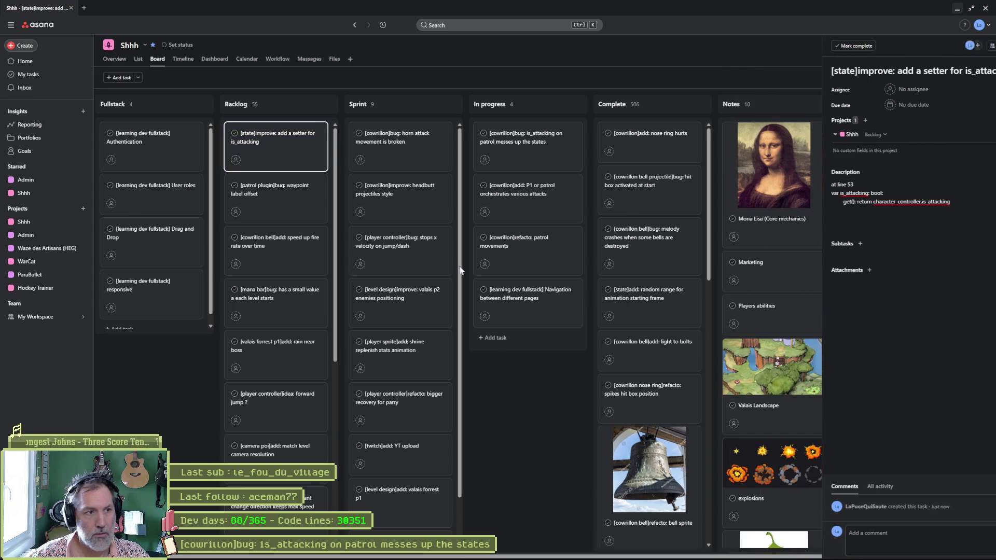
{"action": "left_click", "coordinate": [957, 9]}
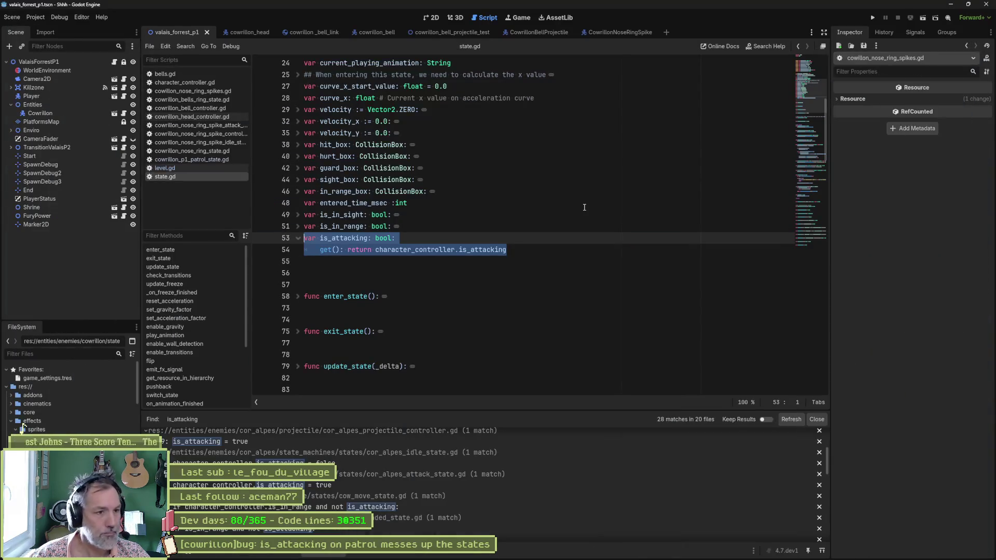
Delete the commented #var _is_attacking line from the patrol state script
{"action": "left_click", "coordinate": [584, 207]}
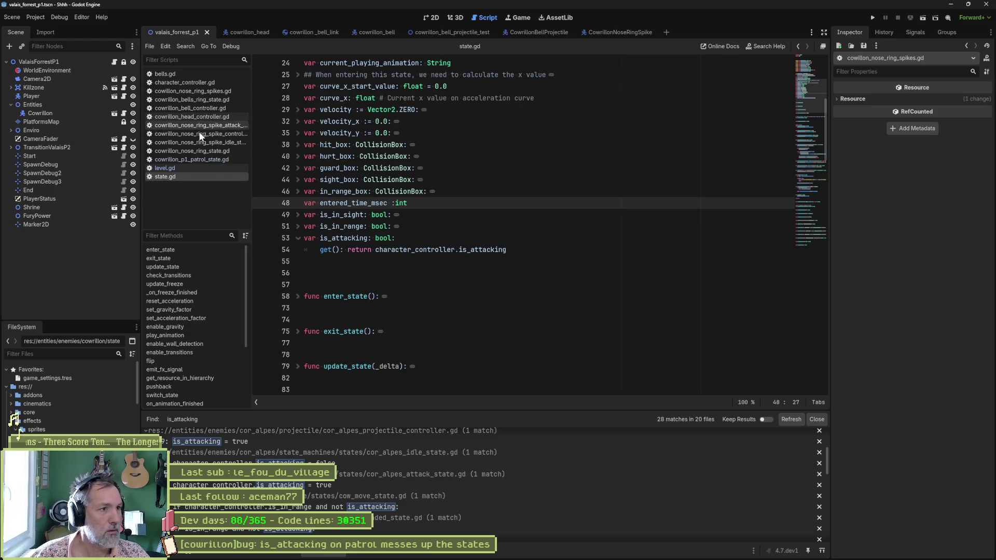
{"action": "left_click", "coordinate": [208, 159]}
{"action": "scroll", "coordinate": [414, 169], "scroll_direction": "up", "scroll_amount": 5}
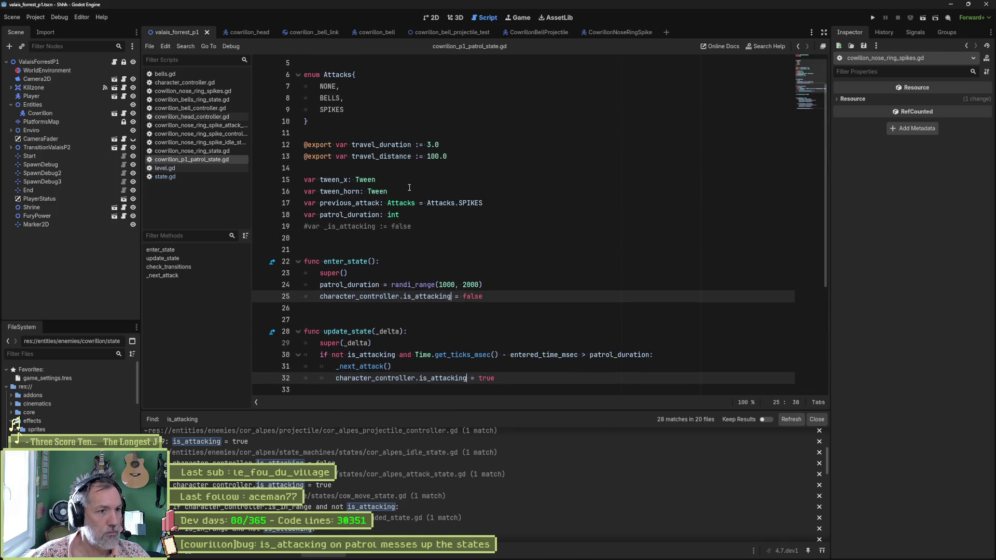
{"action": "left_click", "coordinate": [437, 229]}
{"action": "key", "text": "ctrl+shift+k"}
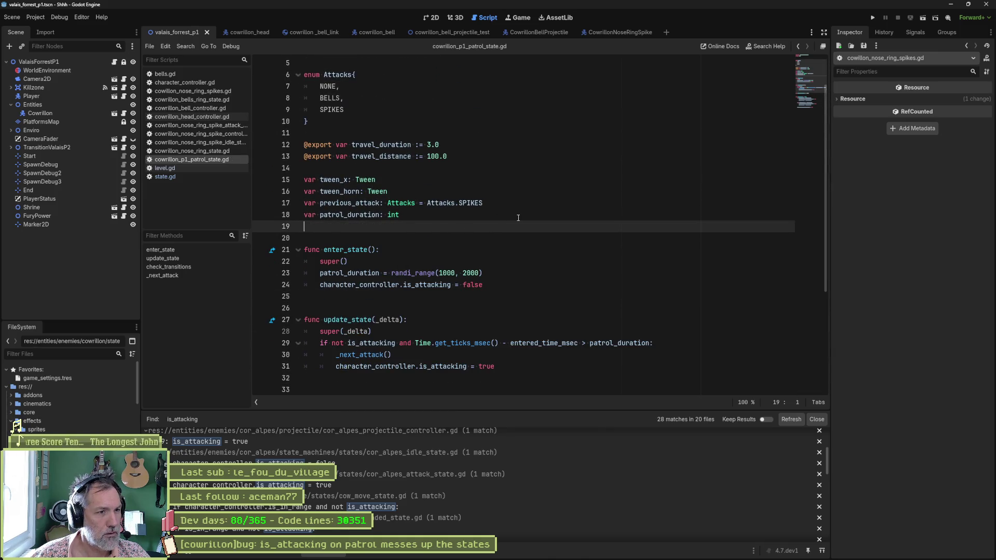
{"action": "scroll", "coordinate": [506, 217], "scroll_direction": "down", "scroll_amount": 3}
{"action": "scroll", "coordinate": [507, 217], "scroll_direction": "down", "scroll_amount": 2}
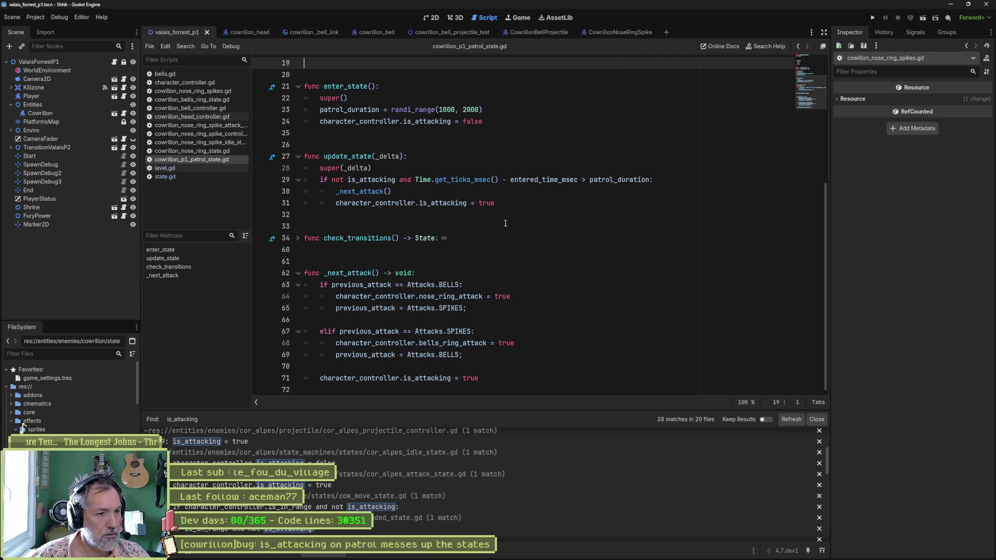
{"action": "left_click", "coordinate": [610, 303]}
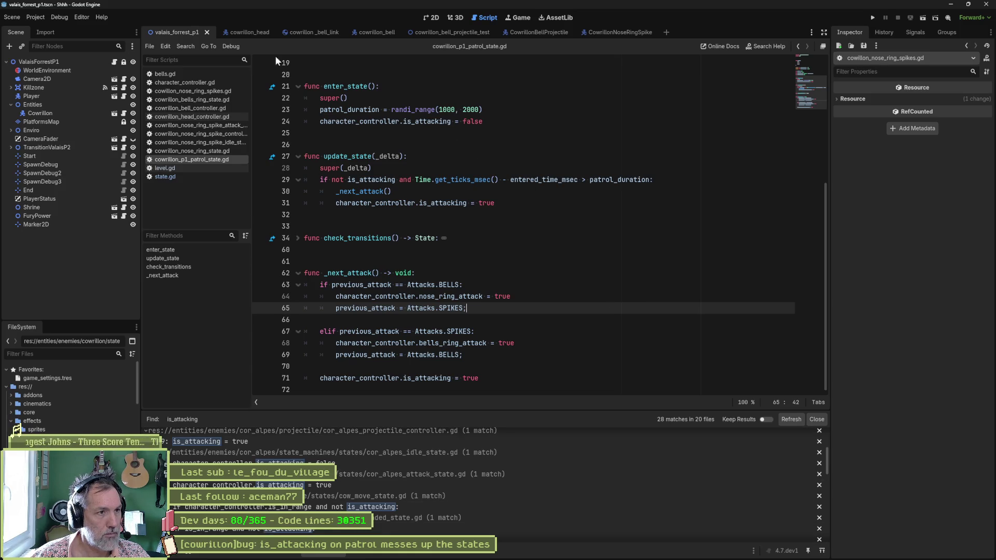
In cowrillon_nose_ring_state.gd, add _attack_duration = 3000 after line 16 and save
{"action": "left_click", "coordinate": [242, 33]}
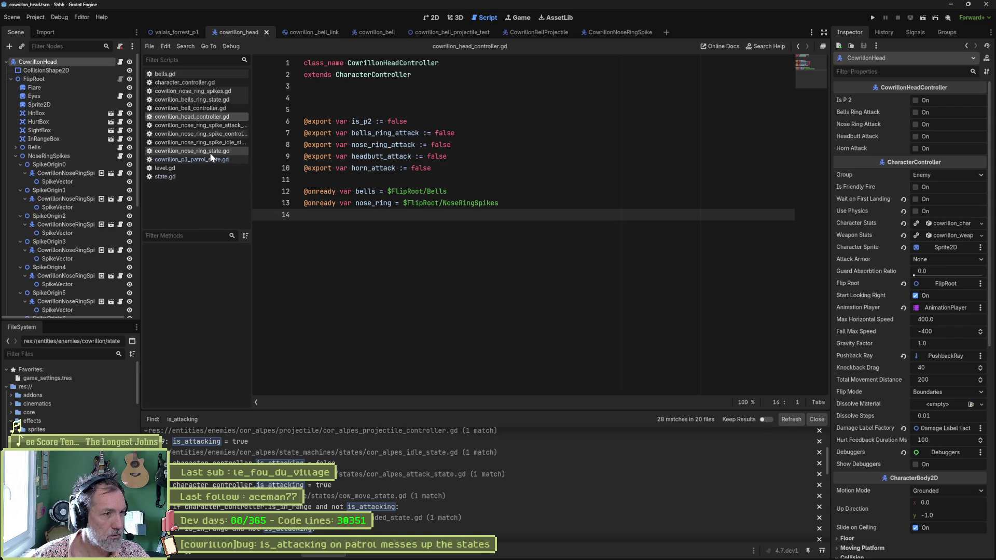
{"action": "left_click", "coordinate": [210, 151]}
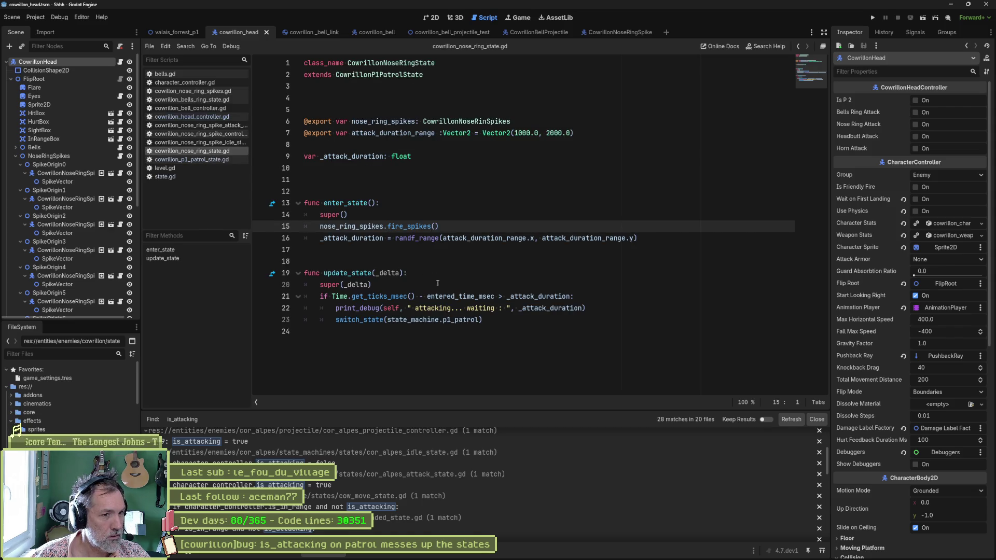
{"action": "left_click", "coordinate": [651, 238]}
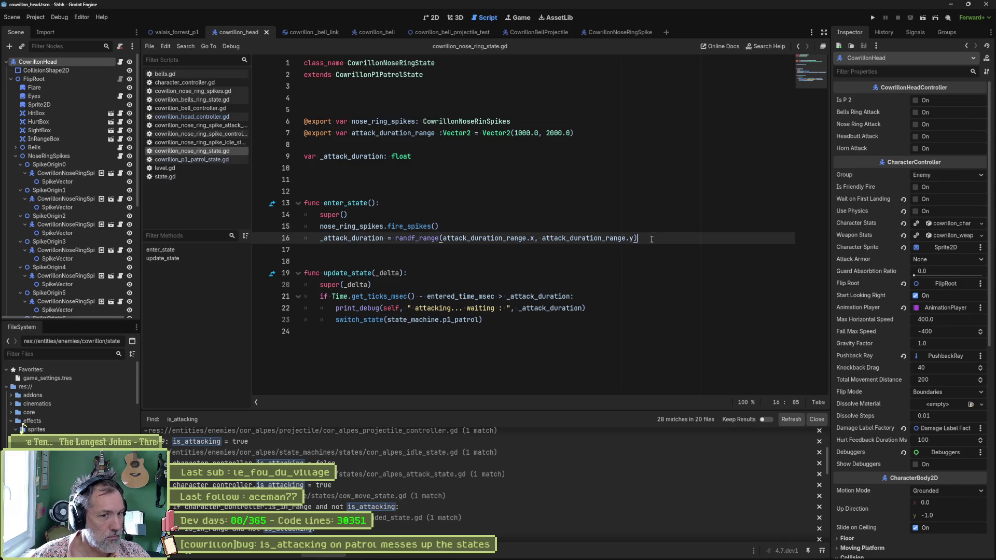
{"action": "key", "text": "Return"}
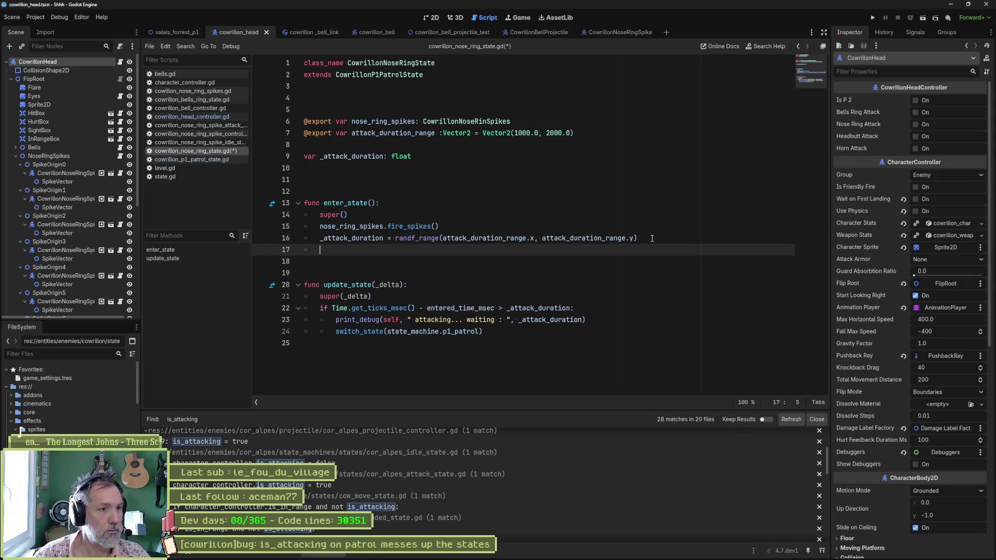
{"action": "type", "text": "_attack_duration = 3000"}
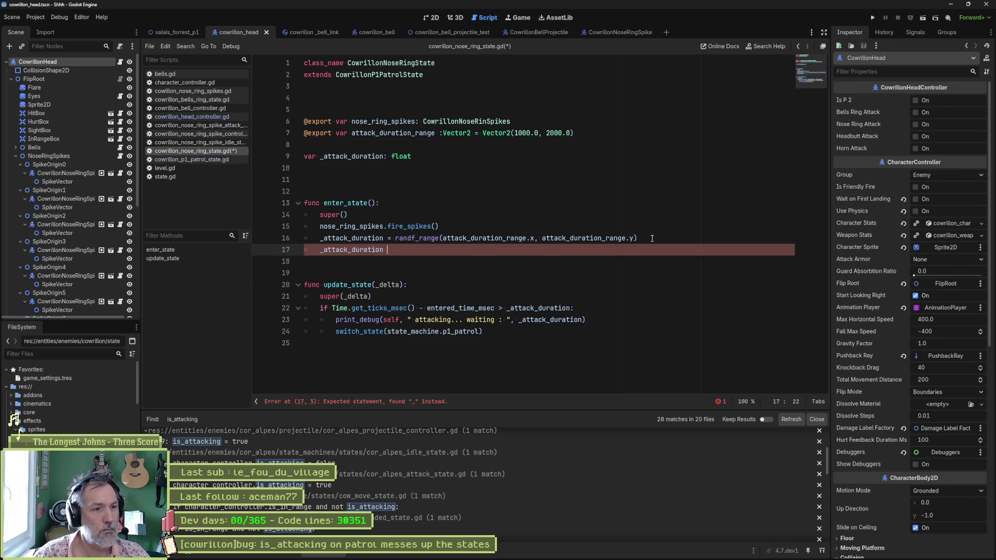
{"action": "key", "text": "ctrl+s"}
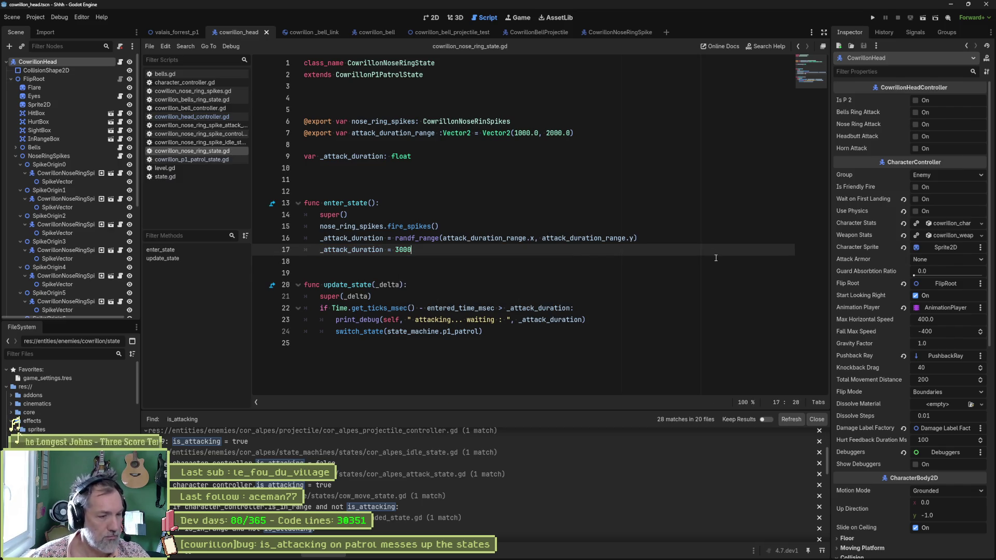
Delete the nose ring state's print_debug line and run the valais_forrest_p1 level
{"action": "left_click", "coordinate": [606, 320]}
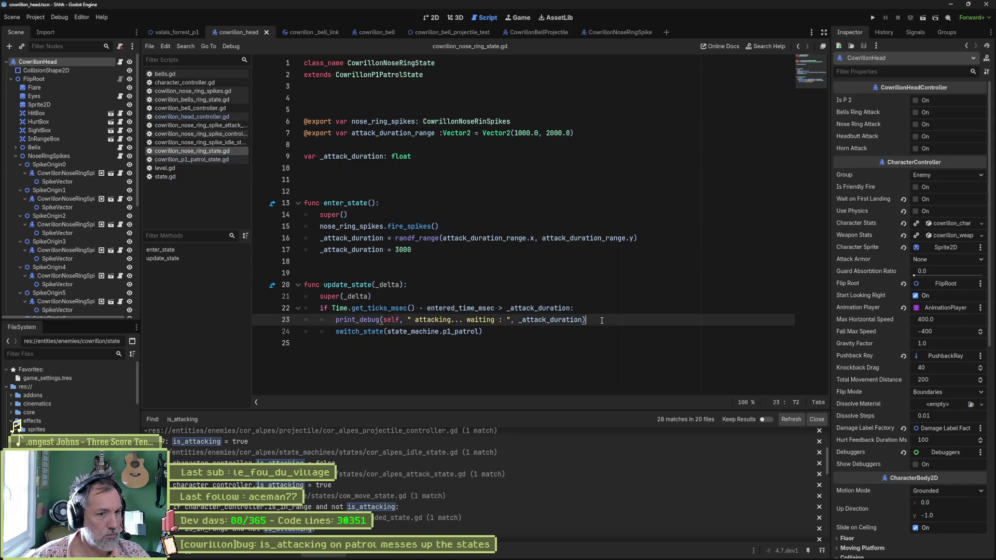
{"action": "key", "text": "ctrl+shift+k"}
{"action": "left_click", "coordinate": [174, 32]}
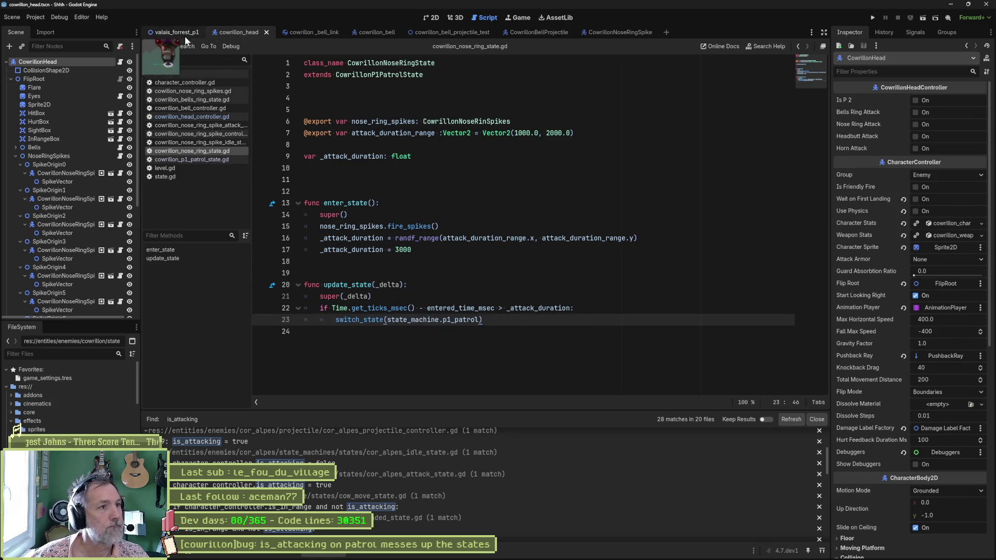
{"action": "key", "text": "F5"}
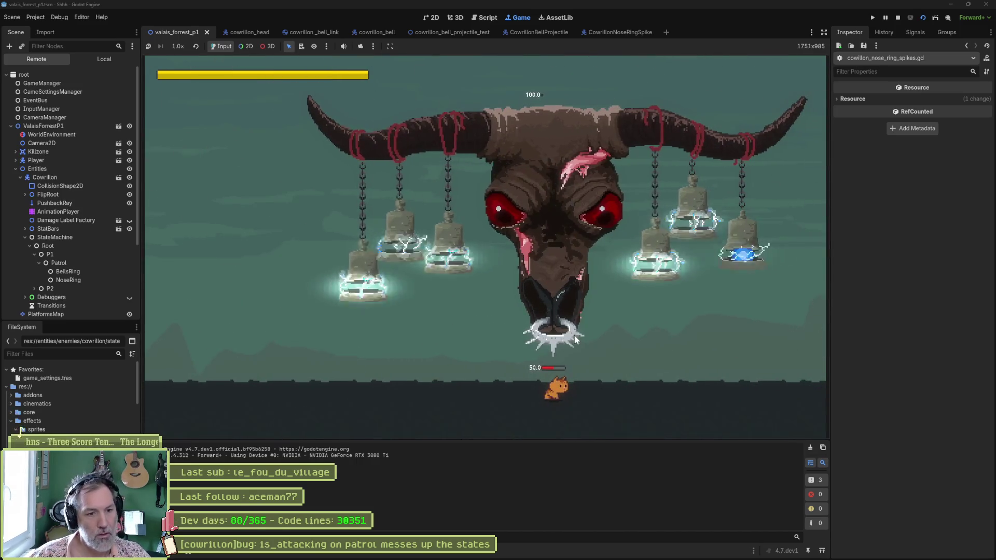
Move the cat left in the running game, then stop the test run
{"action": "key", "text": "Left"}
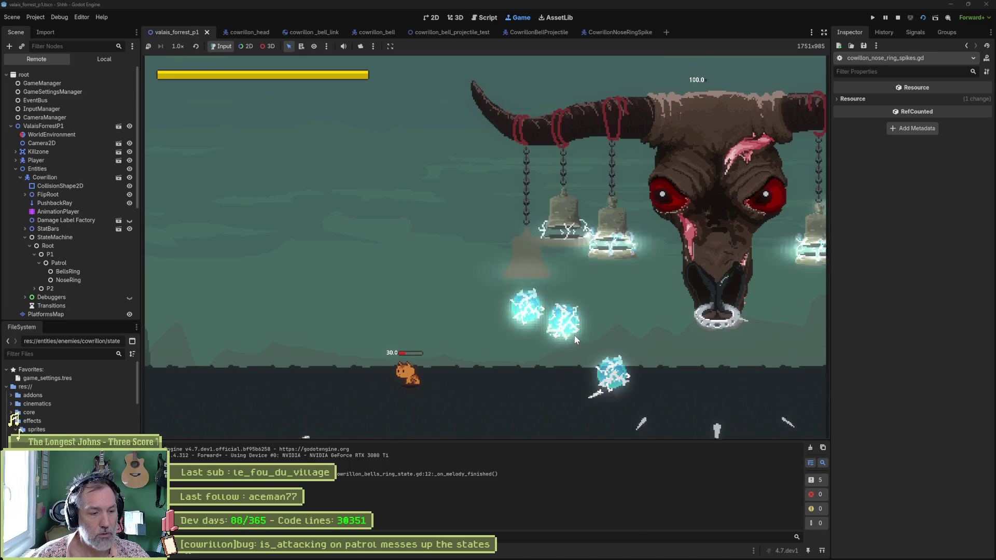
{"action": "key", "text": "F8"}
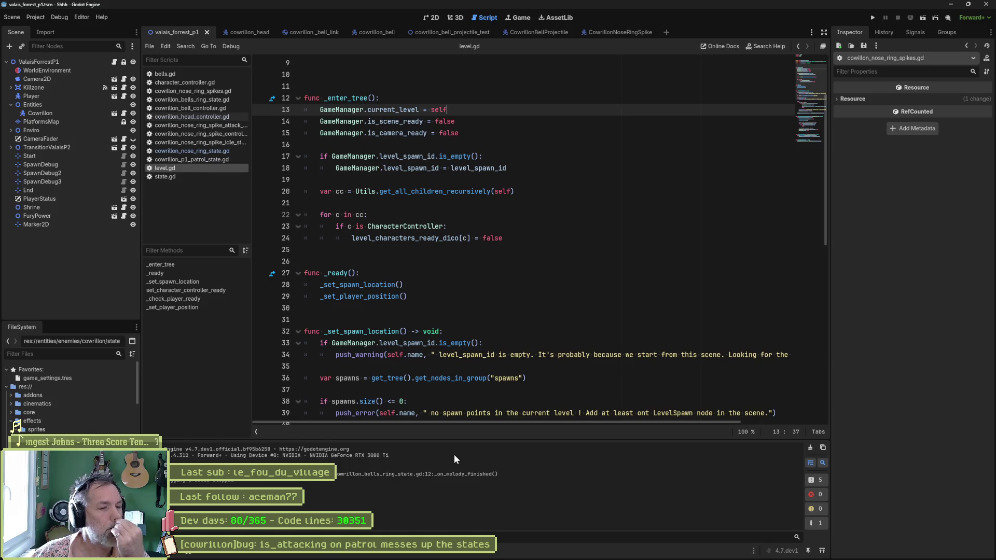
Add a print_debug(self, ...) line inside the nose ring state's timeout check and run the game
{"action": "left_click", "coordinate": [186, 151]}
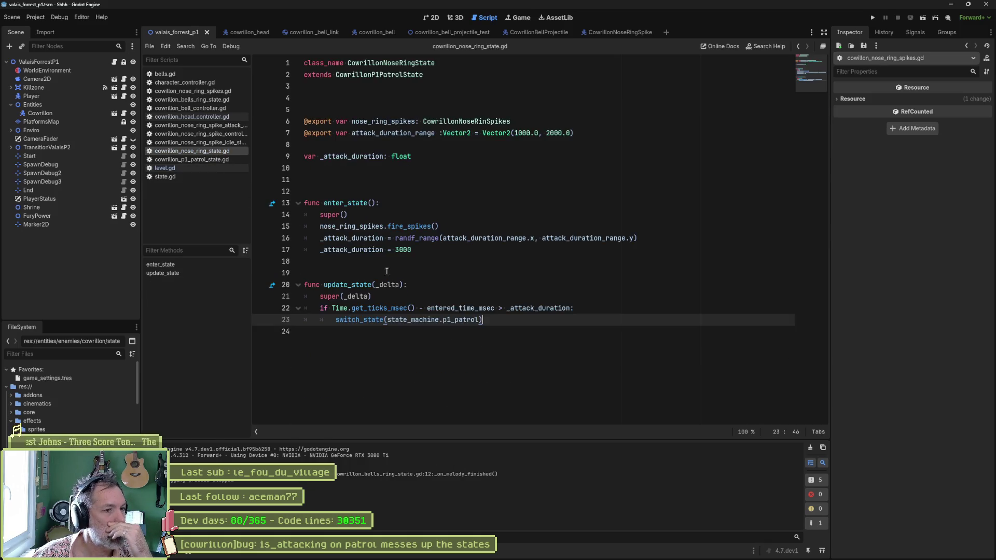
{"action": "double_click", "coordinate": [535, 308]}
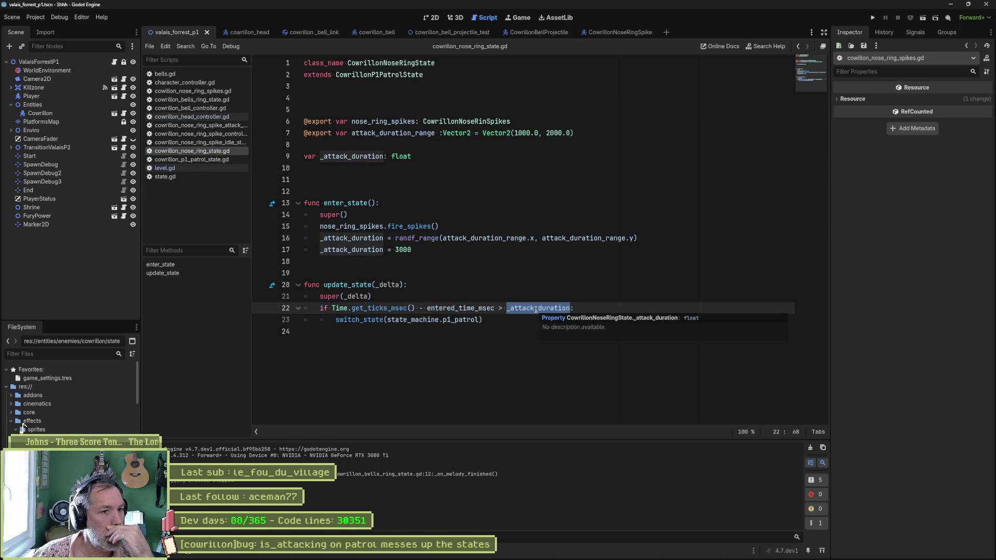
{"action": "left_click", "coordinate": [578, 313]}
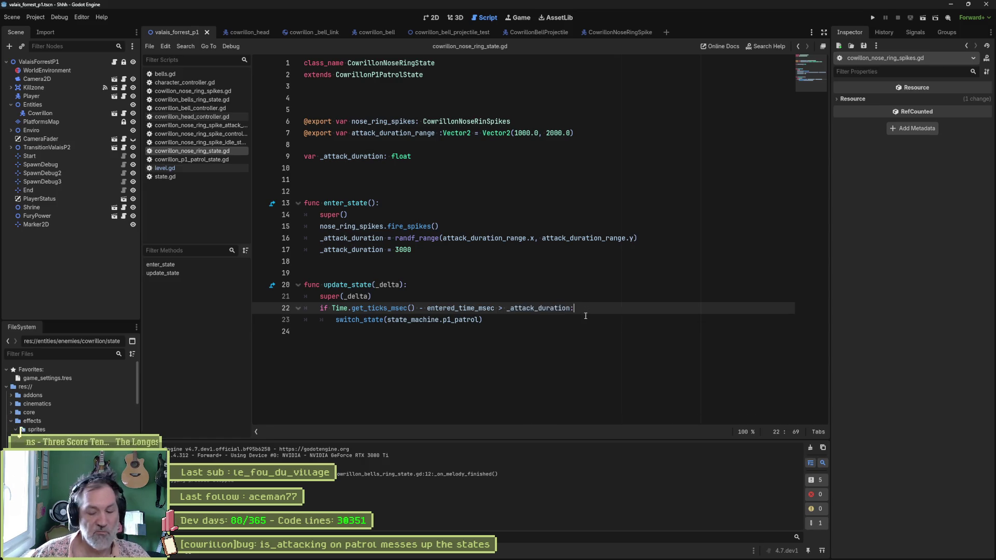
{"action": "key", "text": "Return"}
{"action": "type", "text": "print_debu"}
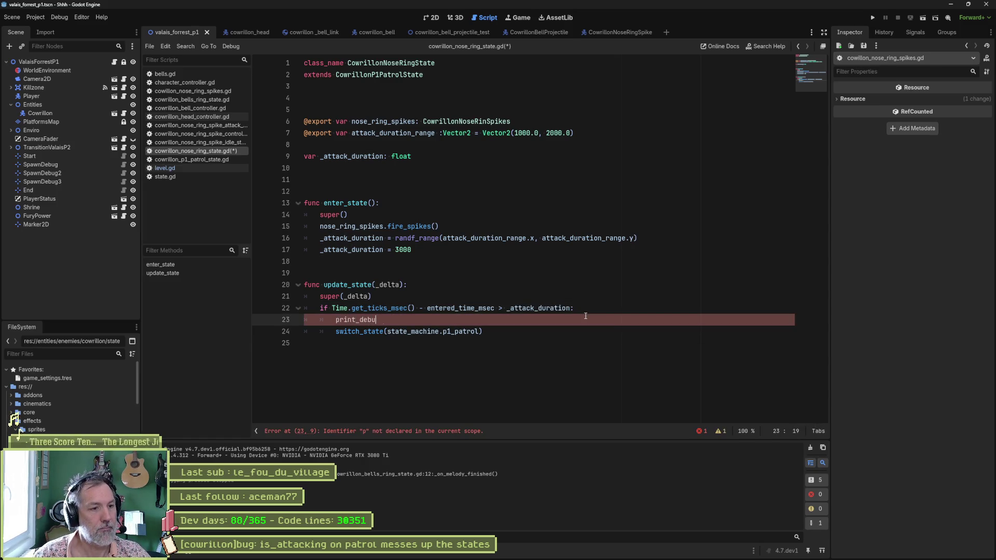
{"action": "type", "text": "g("}
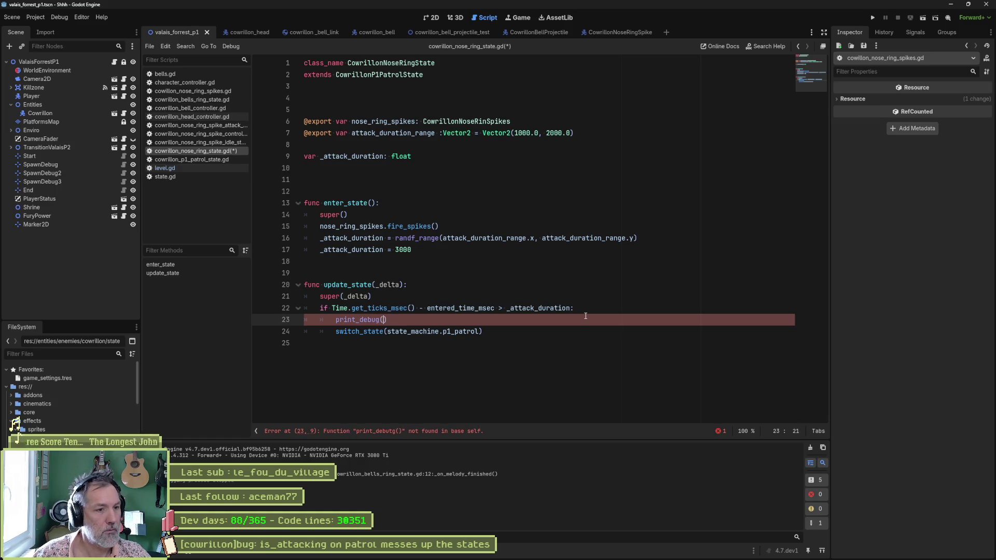
{"action": "type", "text": "self, \" spikes terminate"}
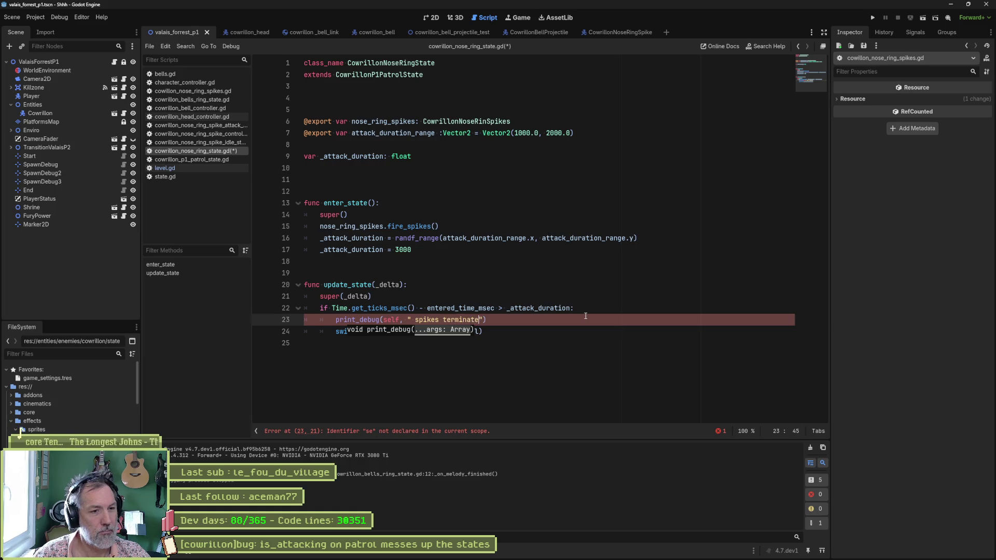
{"action": "key", "text": "F5"}
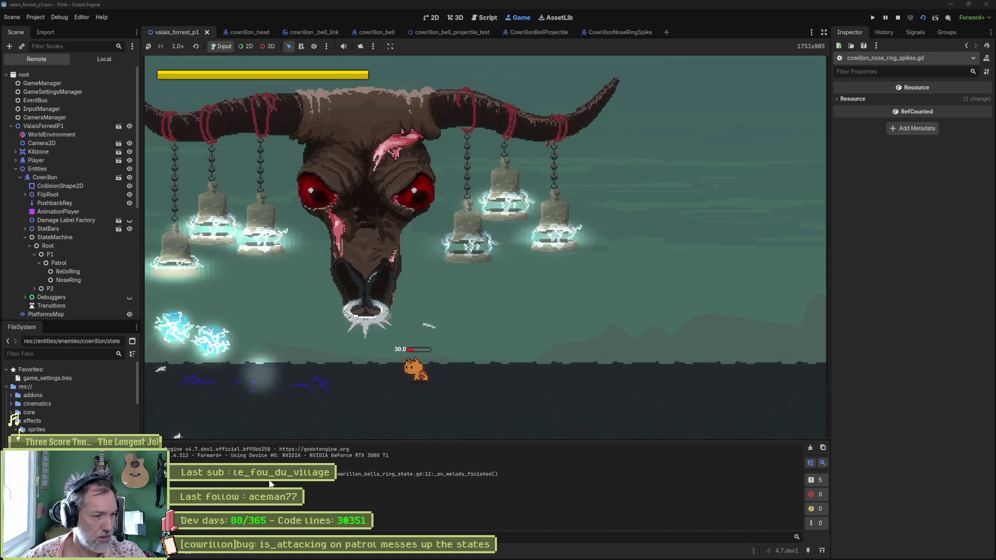
Check lines 23–24 of the nose ring script, then open the Cowrillon P1 patrol state script
{"action": "left_click", "coordinate": [277, 486]}
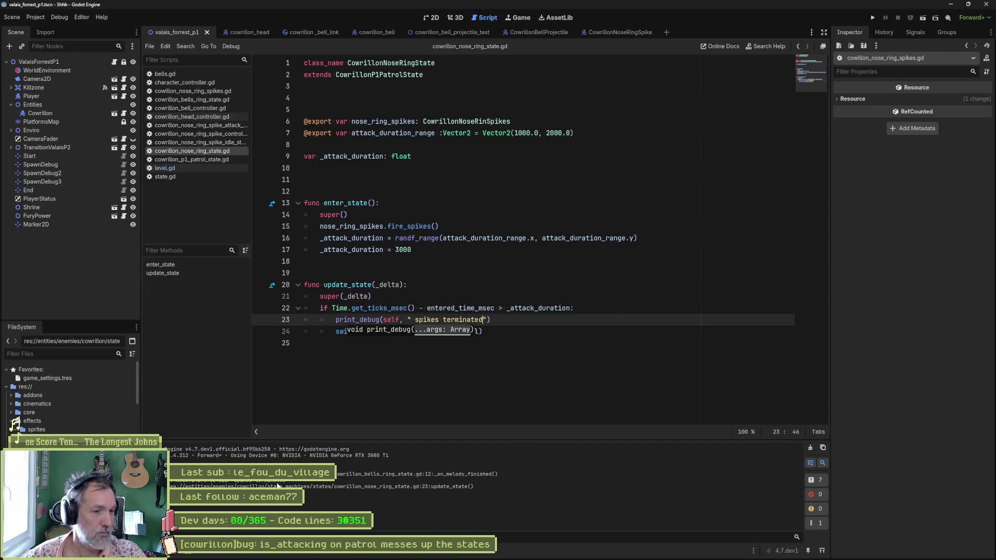
{"action": "left_click", "coordinate": [503, 332]}
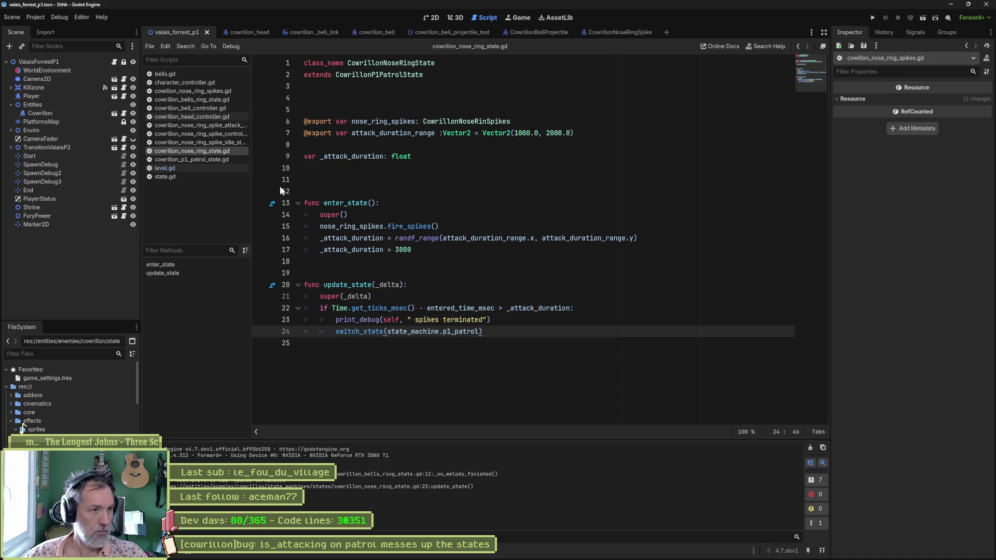
{"action": "left_click", "coordinate": [187, 159]}
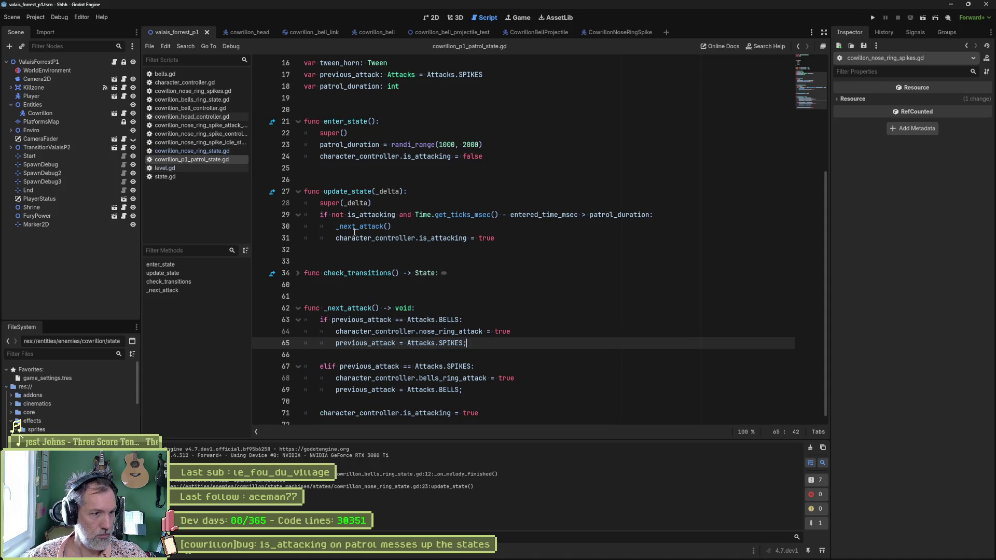
Prefix is_attacking on line 29 with character_controller. copied from line 31
{"action": "left_click_drag", "start_coordinate": [332, 216], "coordinate": [397, 215]}
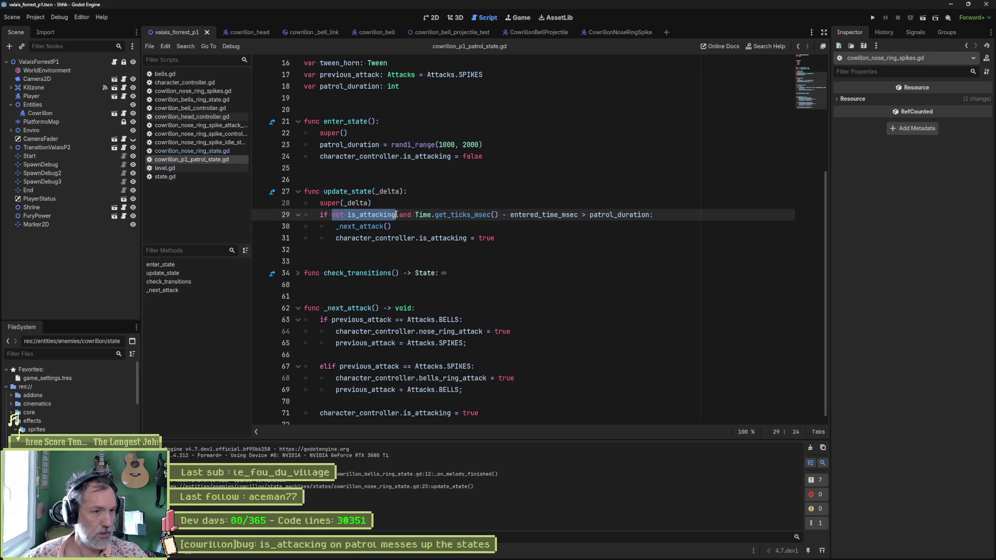
{"action": "mouse_move", "coordinate": [397, 215]}
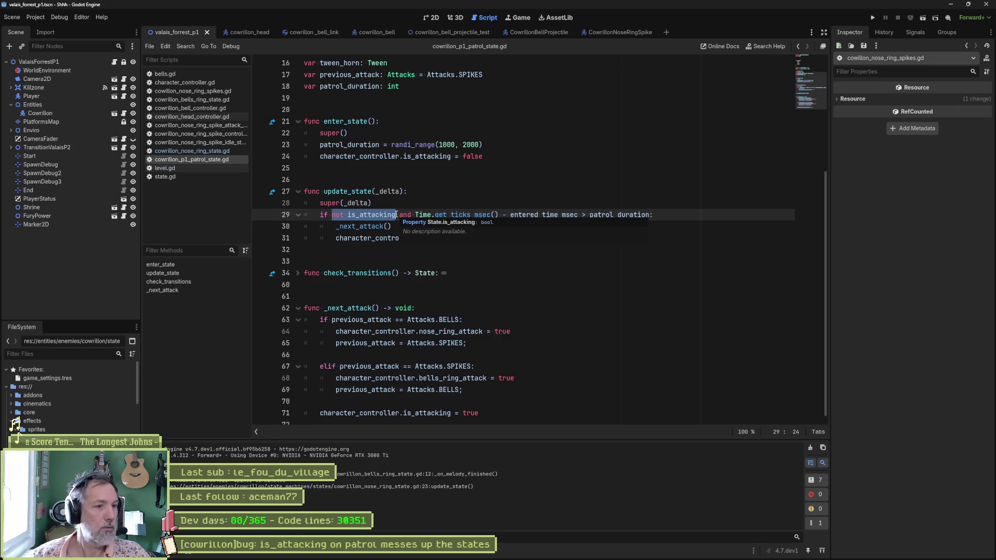
{"action": "double_click", "coordinate": [375, 218]}
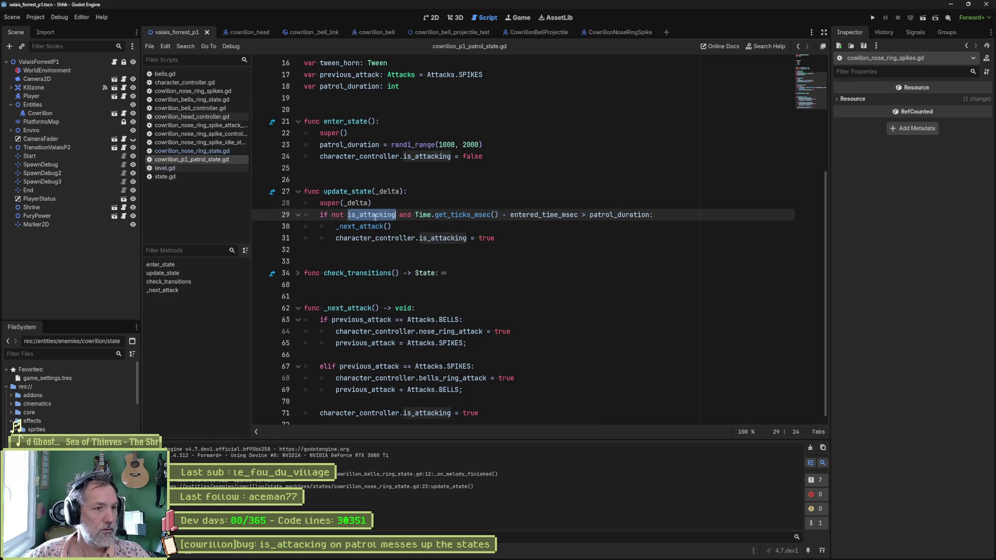
{"action": "scroll", "coordinate": [548, 334], "scroll_direction": "down", "scroll_amount": 1}
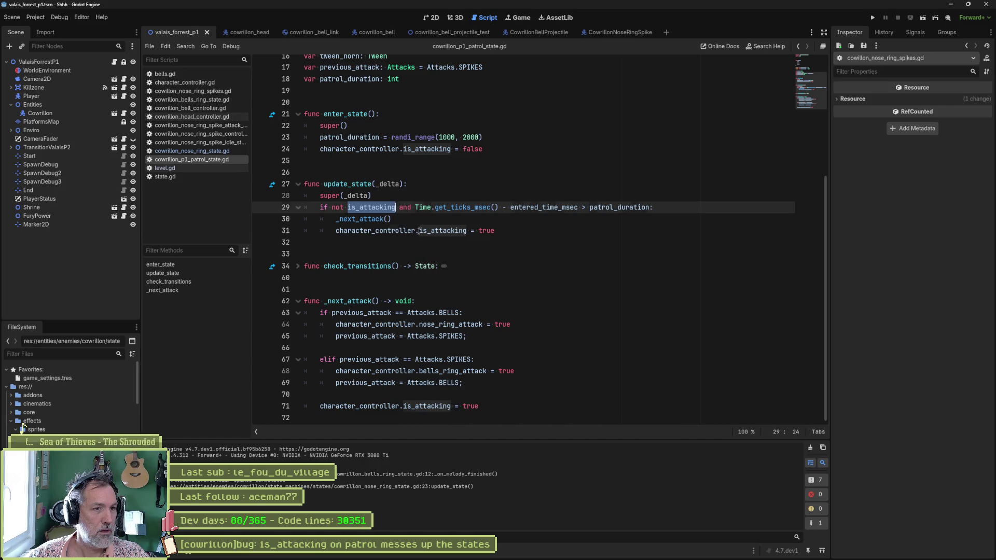
{"action": "left_click_drag", "start_coordinate": [419, 231], "coordinate": [336, 231]}
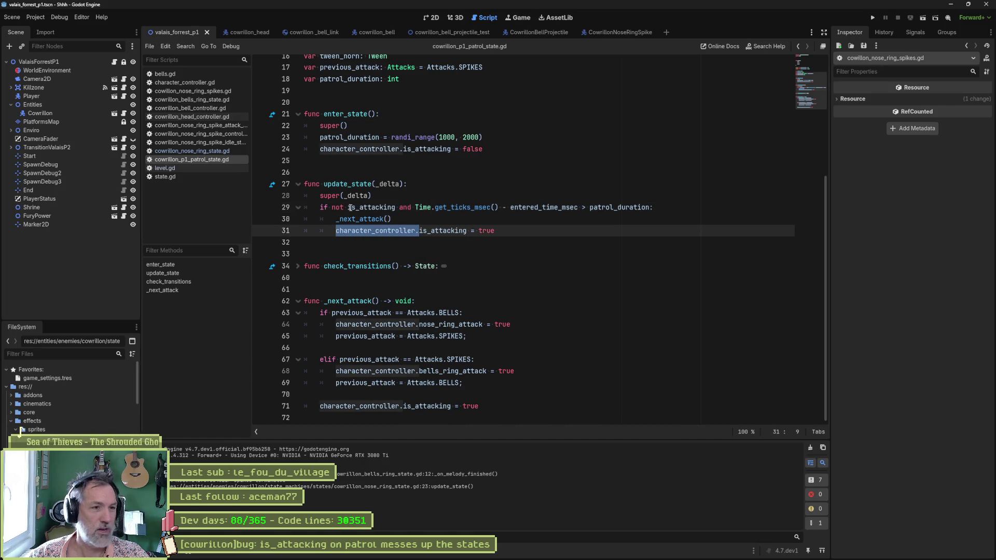
{"action": "left_click", "coordinate": [347, 208]}
{"action": "type", "text": "character_controller."}
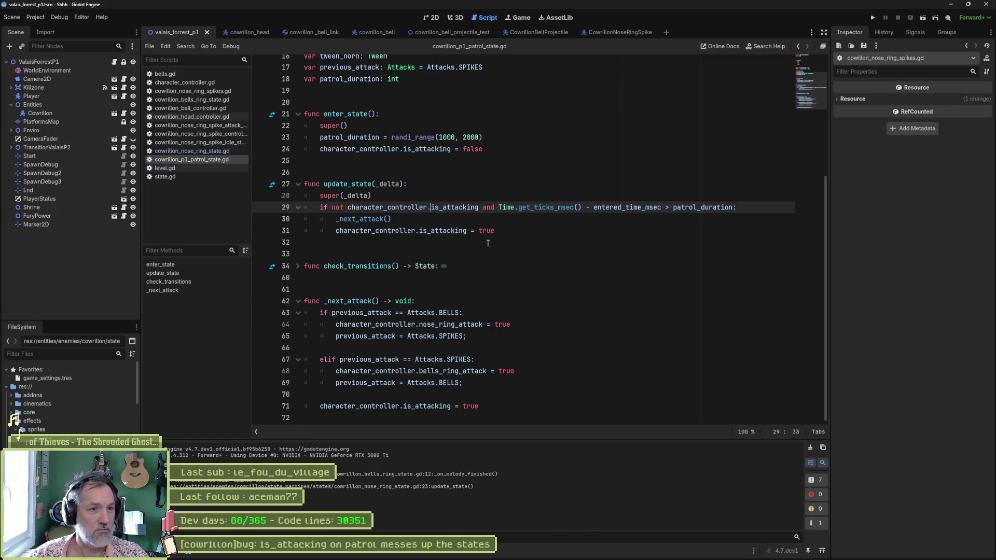
{"action": "key", "text": "F5"}
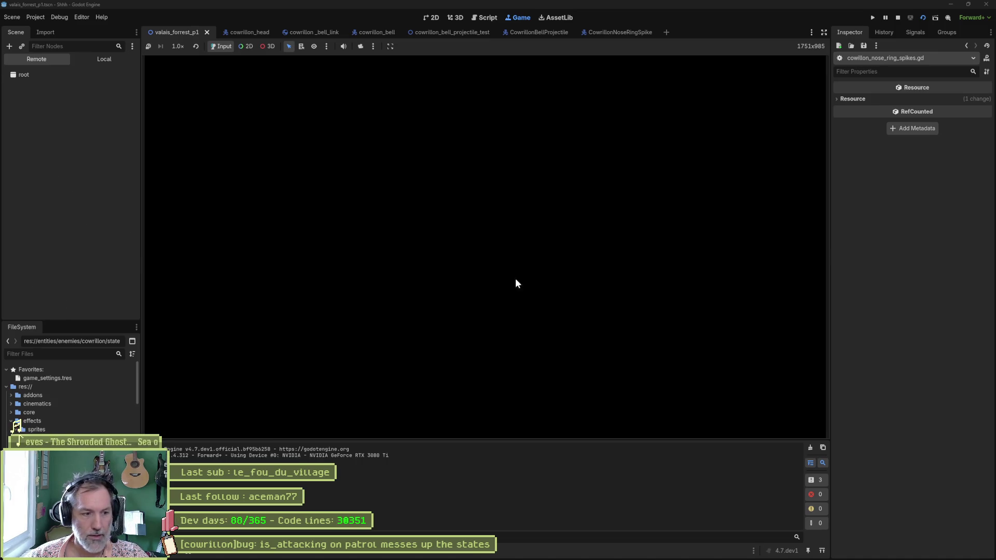
{"action": "key", "text": "Left"}
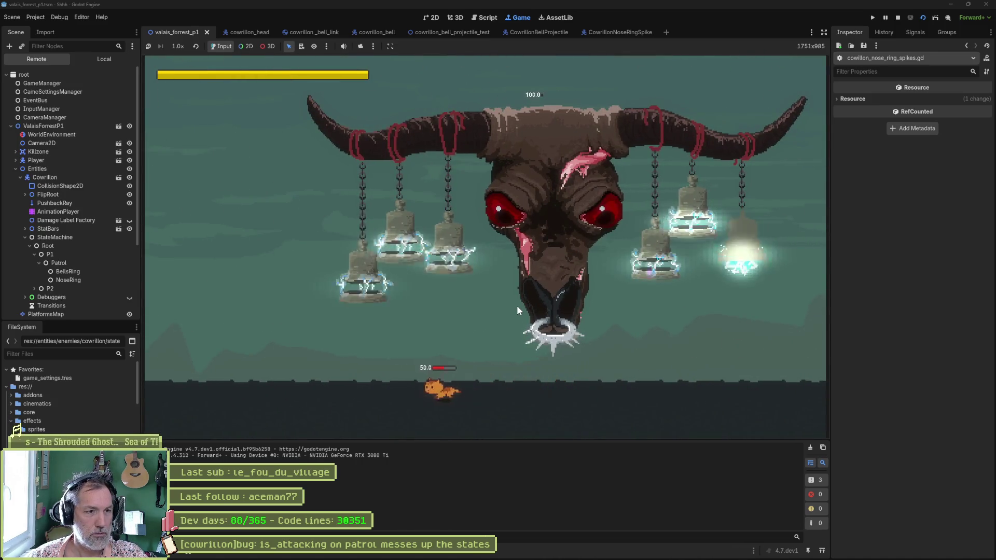
{"action": "key", "text": "Right"}
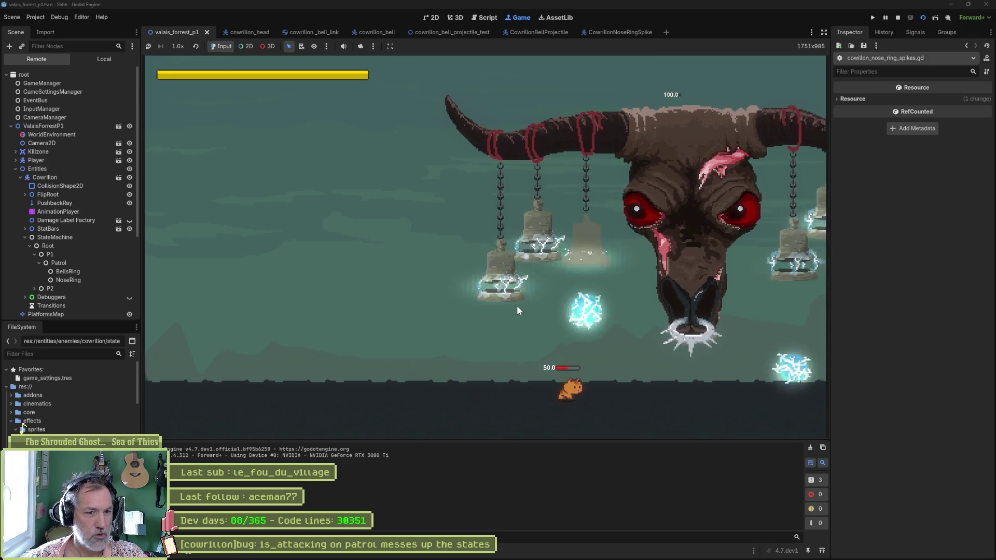
{"action": "key", "text": "Left"}
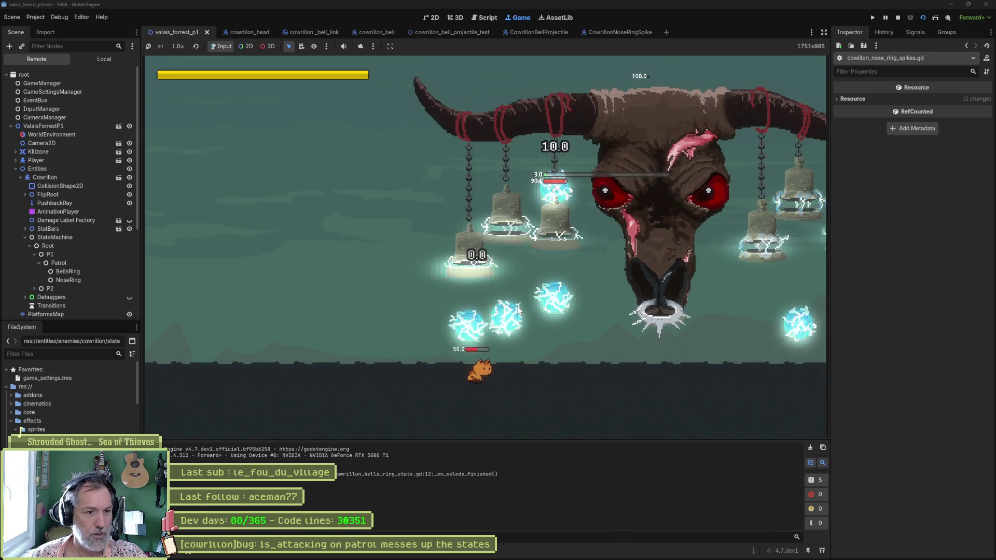
{"action": "key", "text": "Left"}
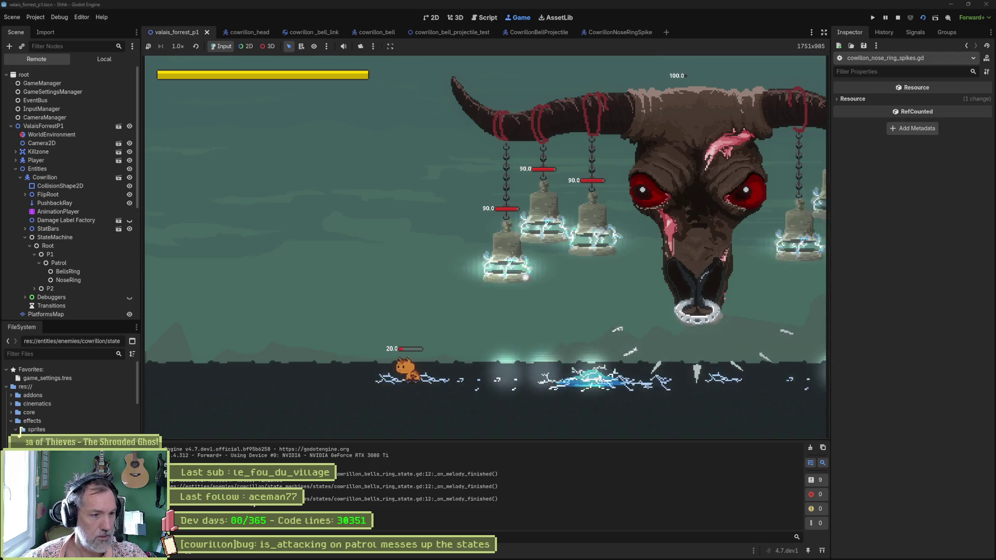
{"action": "key", "text": "F8"}
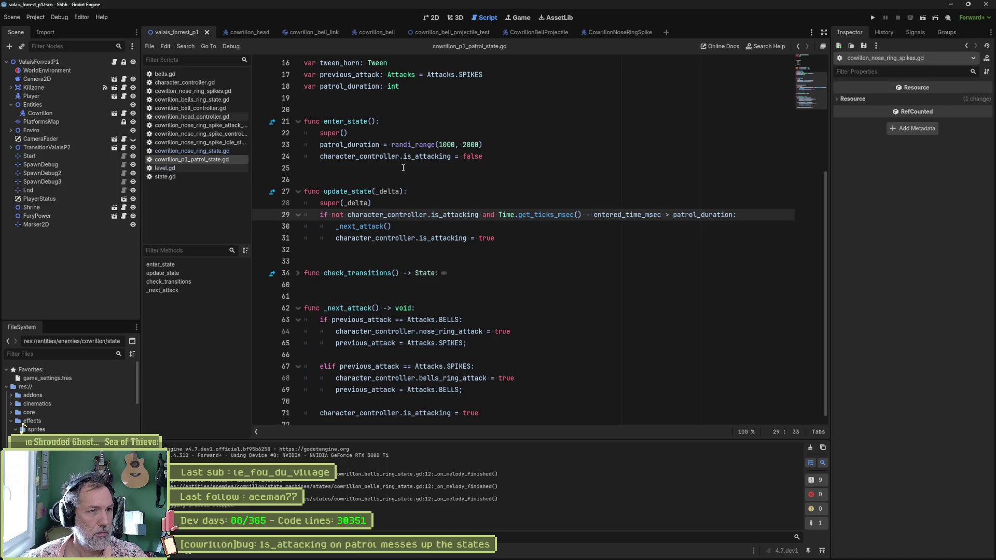
Review the is_attacking reset, the patrol_duration condition and the _next_attack call in update_state
{"action": "left_click_drag", "start_coordinate": [481, 157], "coordinate": [322, 156]}
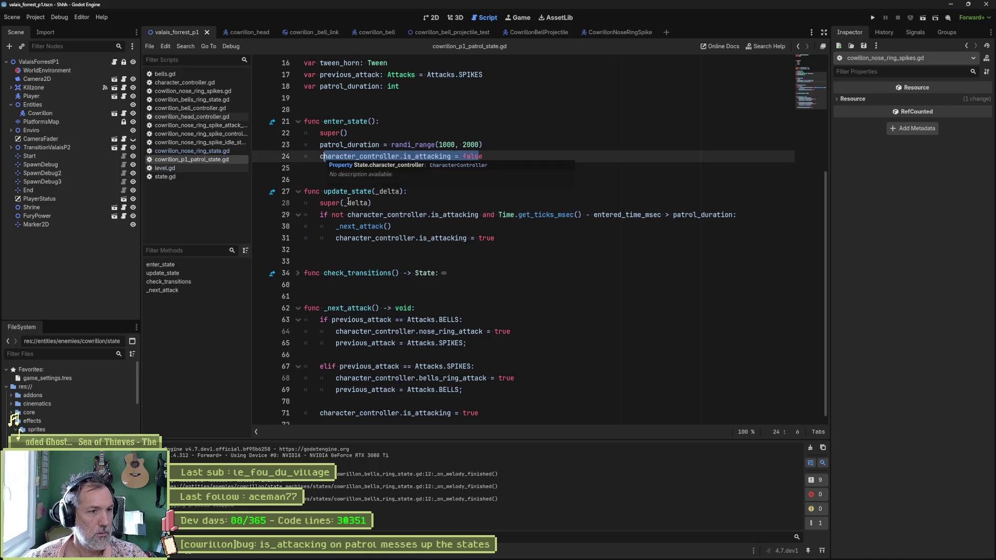
{"action": "left_click_drag", "start_coordinate": [332, 215], "coordinate": [483, 215]}
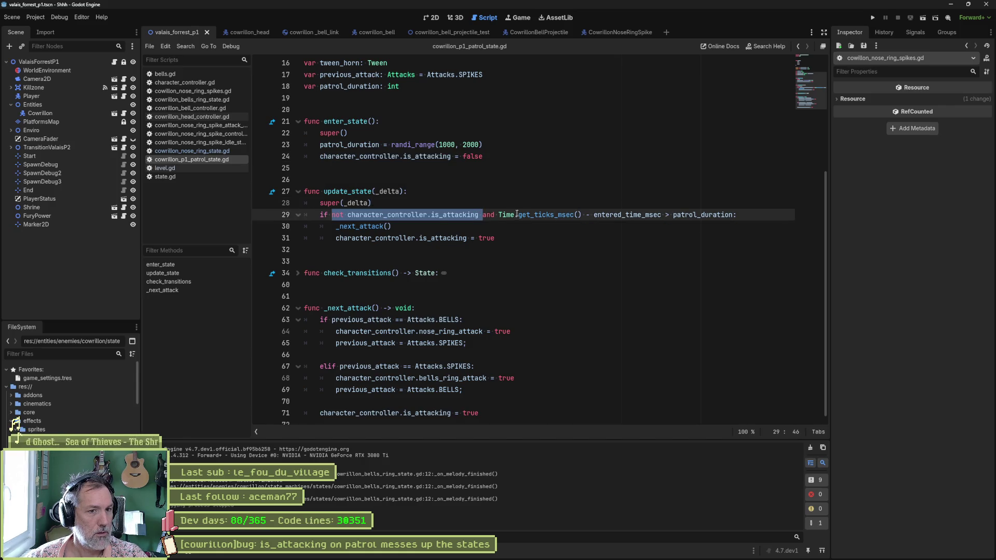
{"action": "left_click_drag", "start_coordinate": [733, 215], "coordinate": [645, 214]}
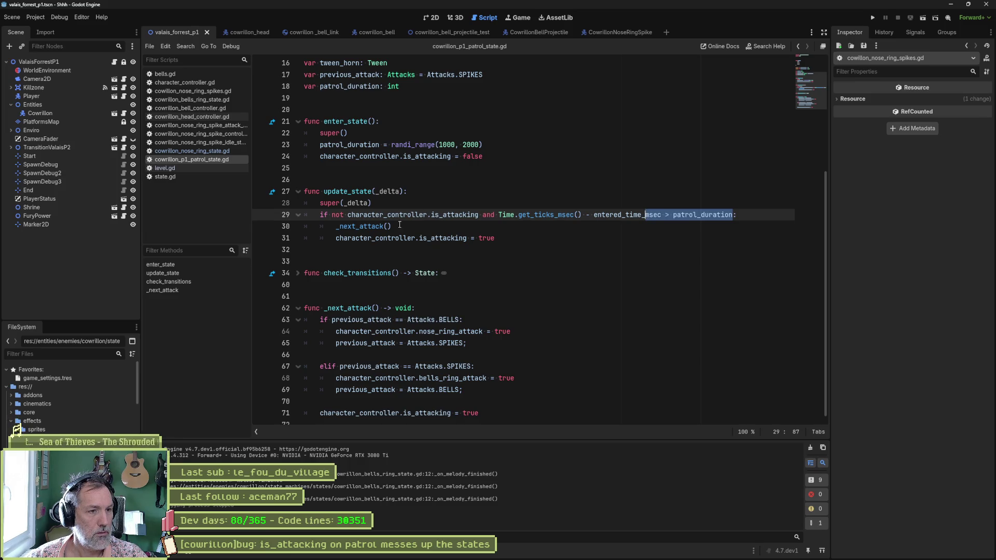
{"action": "double_click", "coordinate": [363, 226]}
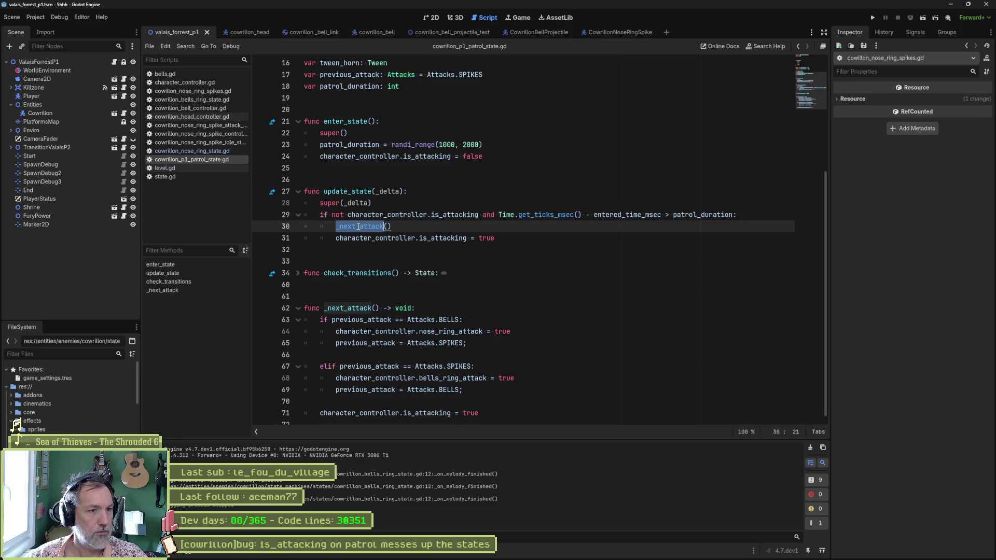
Insert print_debug(self, " next attack !") as the first line of _next_attack and save
{"action": "left_click", "coordinate": [464, 312]}
{"action": "key", "text": "Return"}
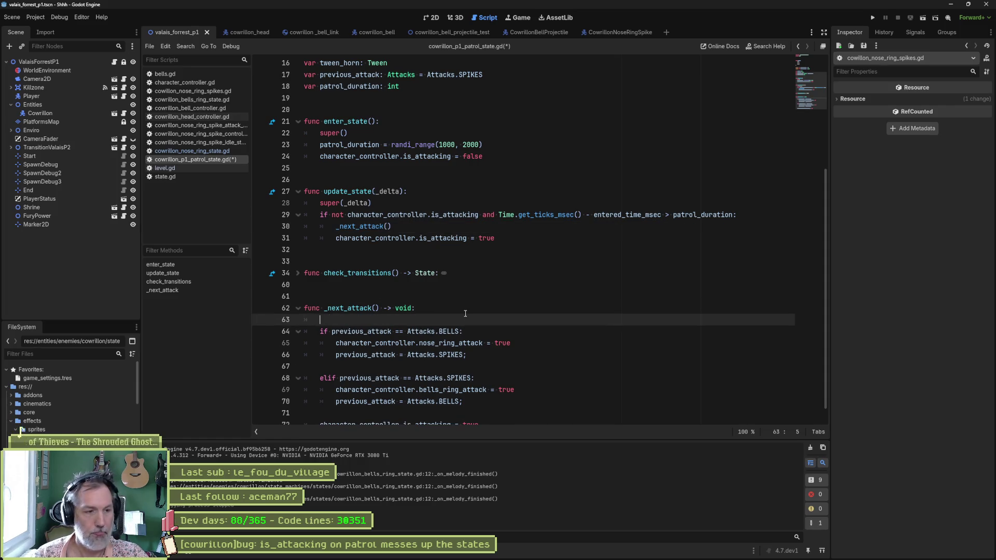
{"action": "type", "text": "print_debug("}
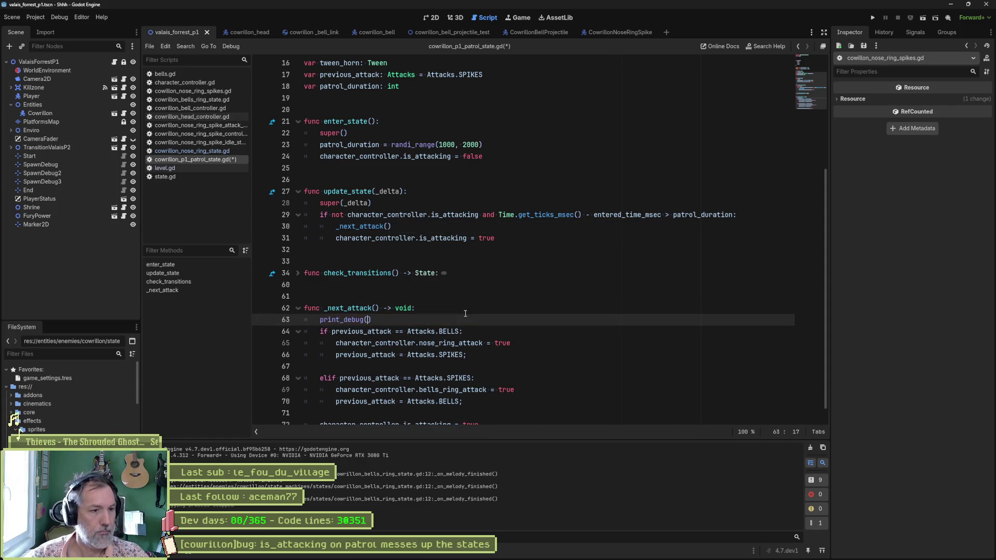
{"action": "type", "text": "self, \" next "}
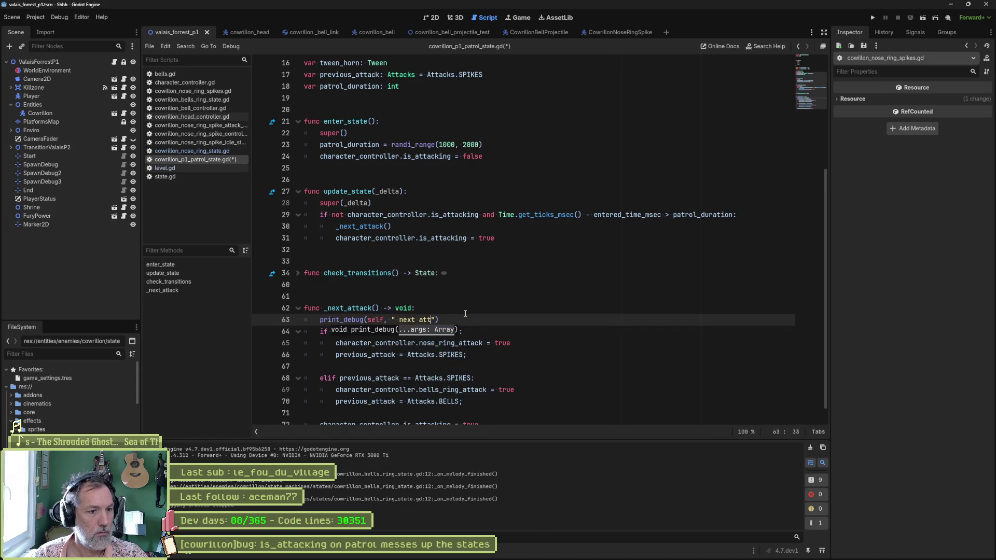
{"action": "type", "text": "attack !"}
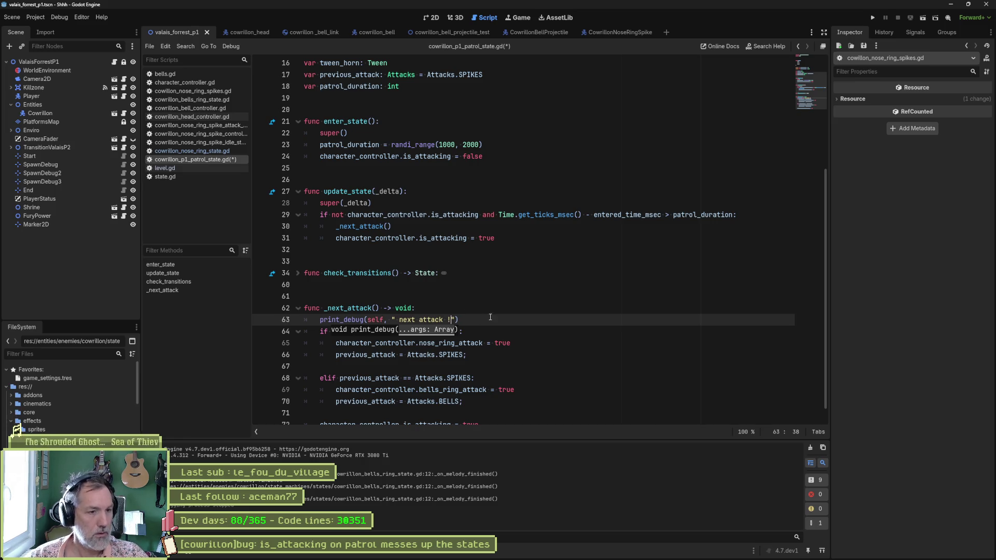
{"action": "key", "text": "End"}
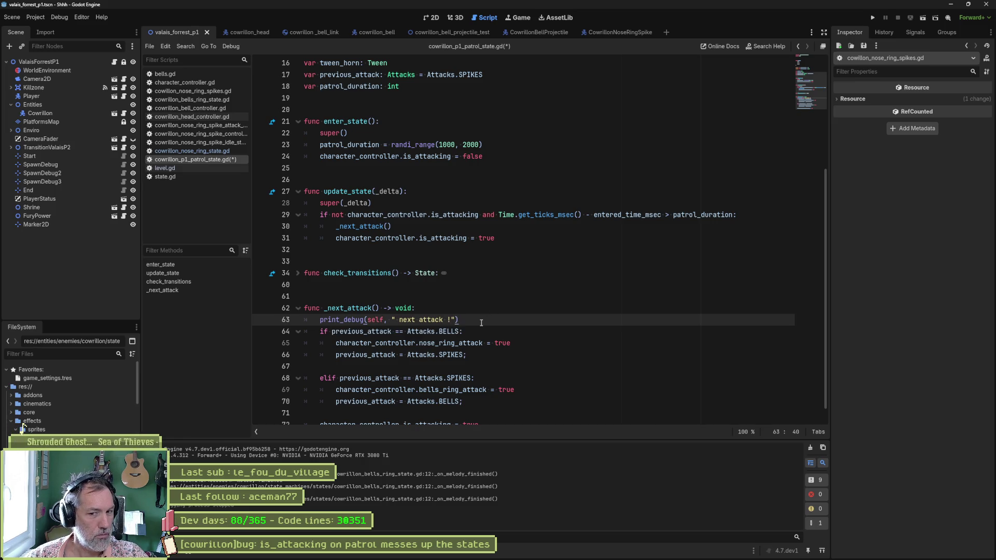
{"action": "key", "text": "ctrl+s"}
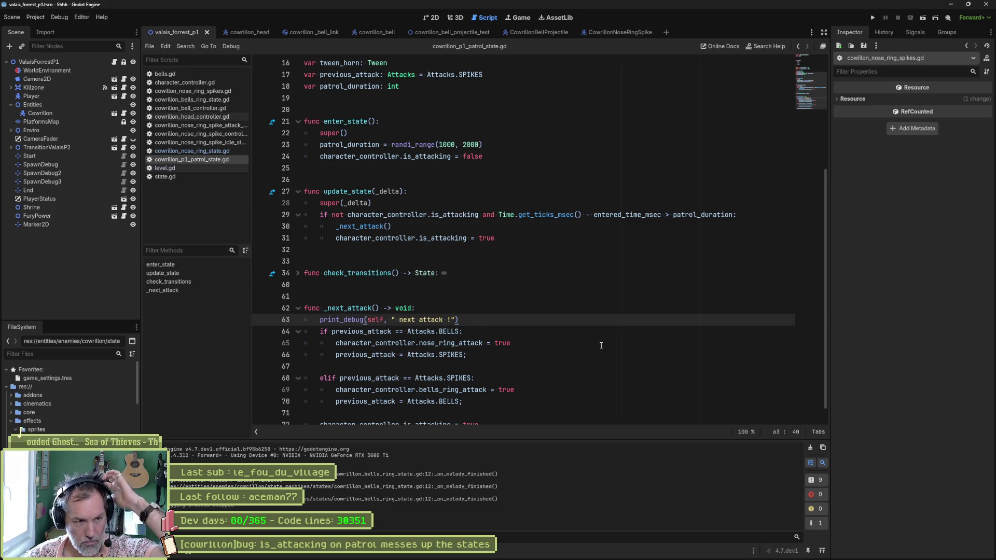
Read through check_transitions, fold it back, and run the game with F5 to see the debug output
{"action": "scroll", "coordinate": [602, 345], "scroll_direction": "down", "scroll_amount": 1}
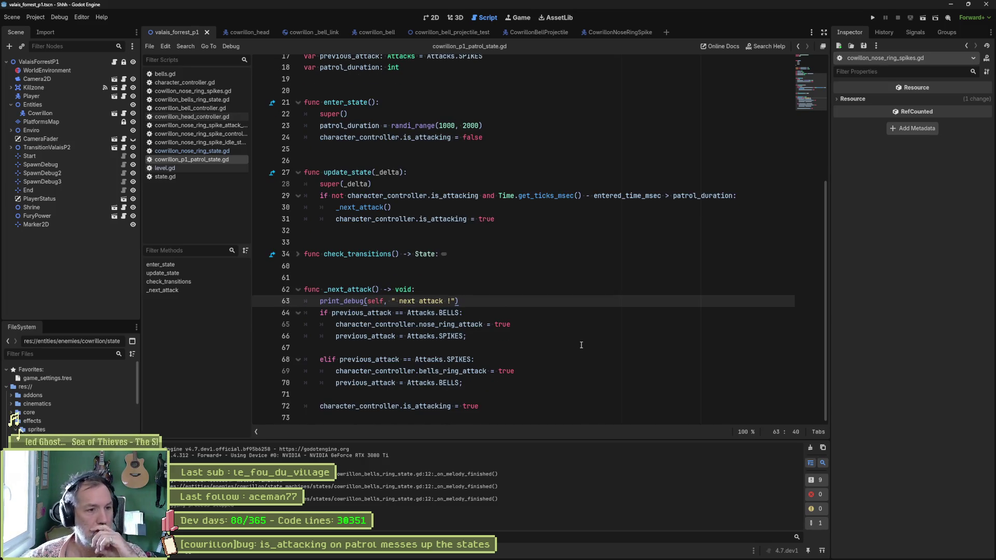
{"action": "left_click", "coordinate": [298, 254]}
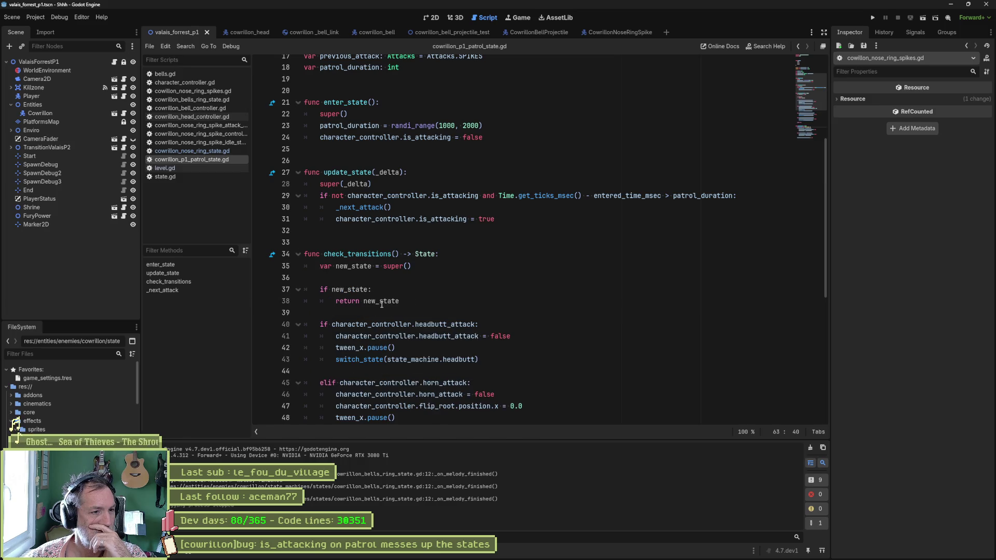
{"action": "scroll", "coordinate": [382, 304], "scroll_direction": "down", "scroll_amount": 3}
{"action": "scroll", "coordinate": [498, 316], "scroll_direction": "down", "scroll_amount": 2}
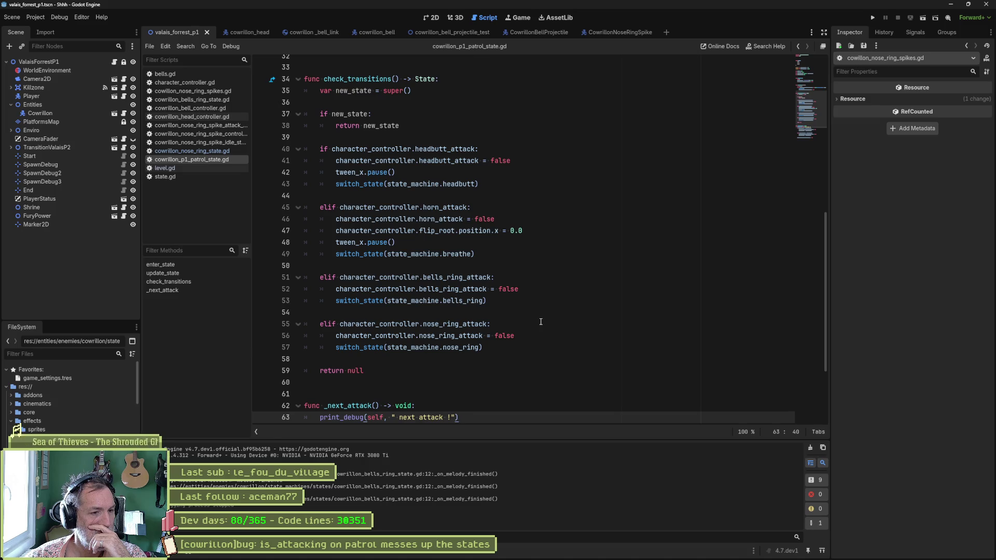
{"action": "scroll", "coordinate": [540, 322], "scroll_direction": "up", "scroll_amount": 1}
{"action": "scroll", "coordinate": [540, 322], "scroll_direction": "up", "scroll_amount": 3}
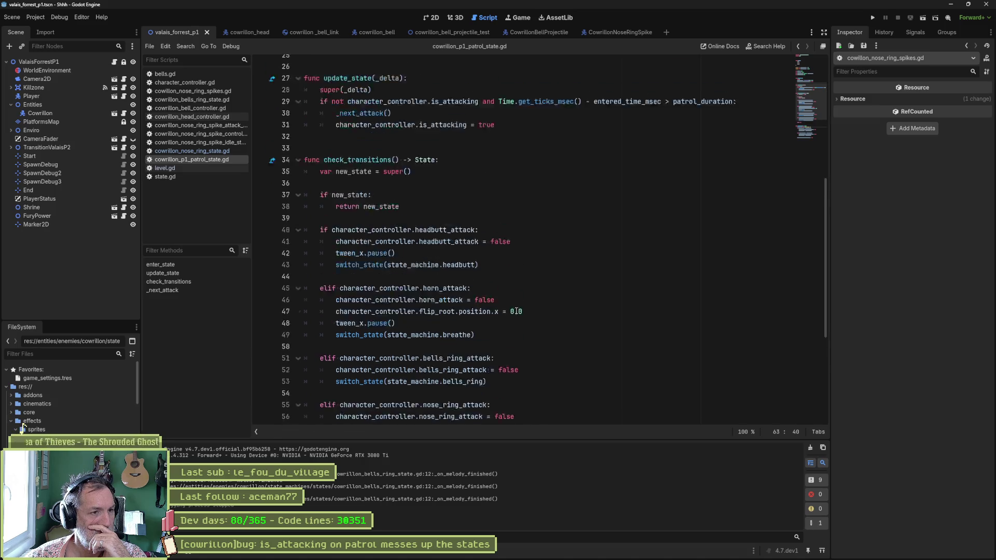
{"action": "left_click", "coordinate": [298, 219]}
{"action": "left_click", "coordinate": [539, 196]}
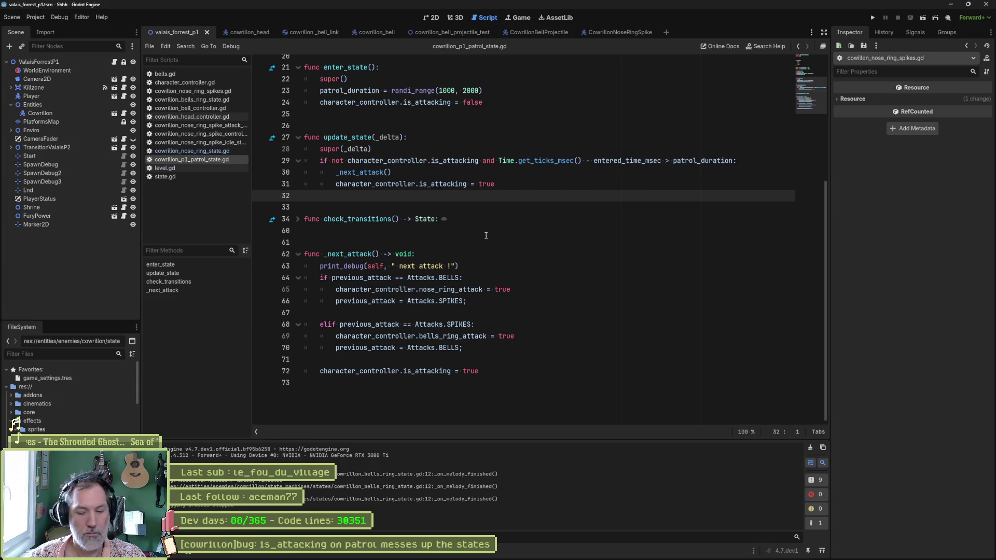
{"action": "key", "text": "F5"}
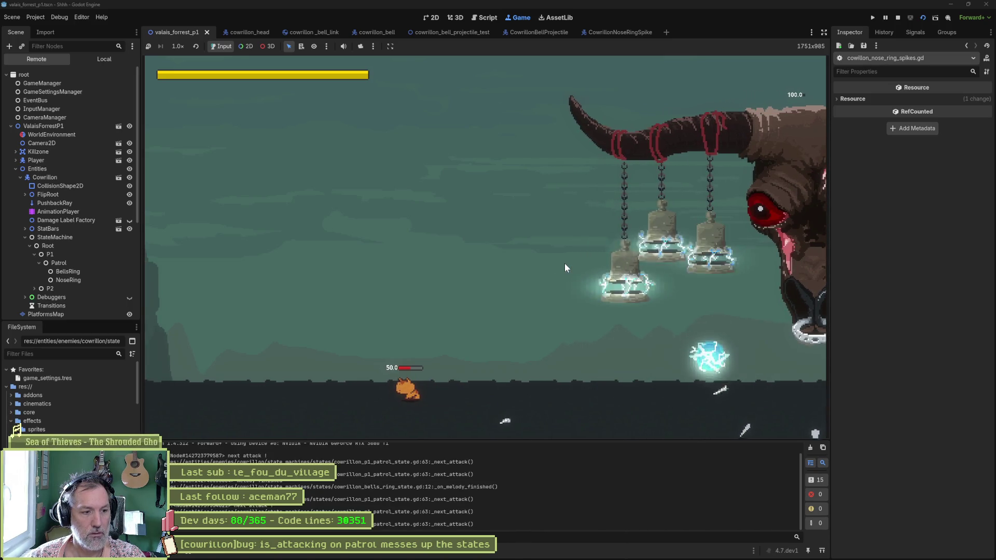
{"action": "key", "text": "F8"}
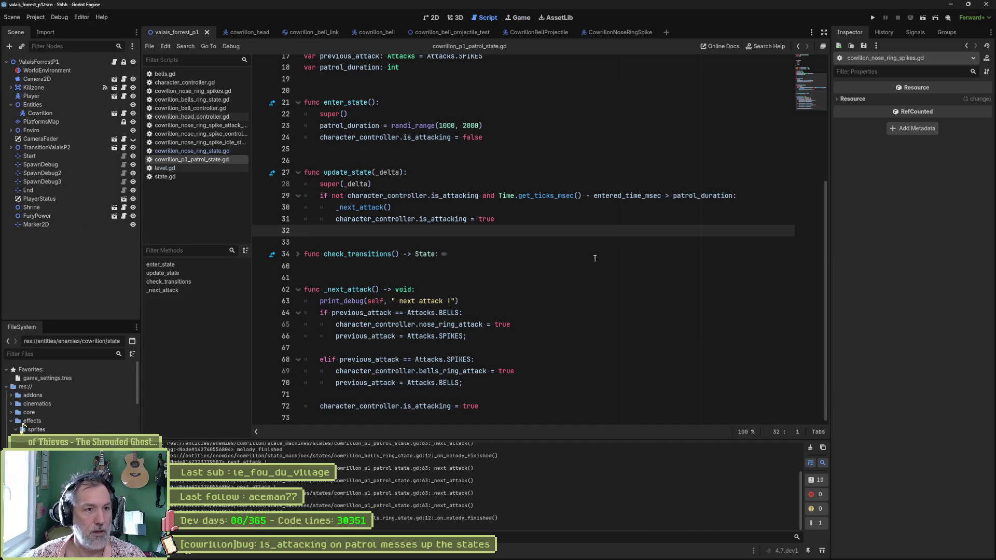
{"action": "double_click", "coordinate": [361, 289]}
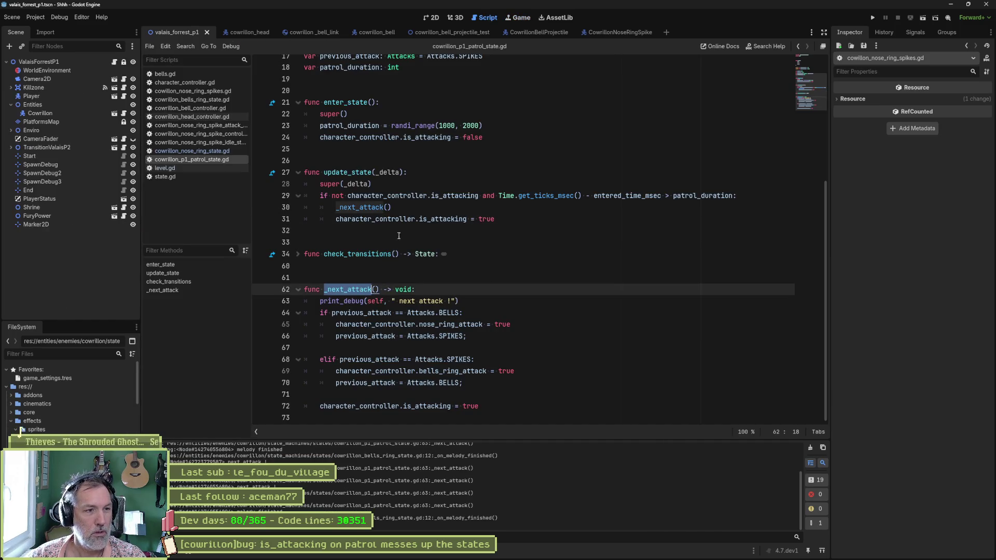
{"action": "left_click_drag", "start_coordinate": [332, 196], "coordinate": [754, 200]}
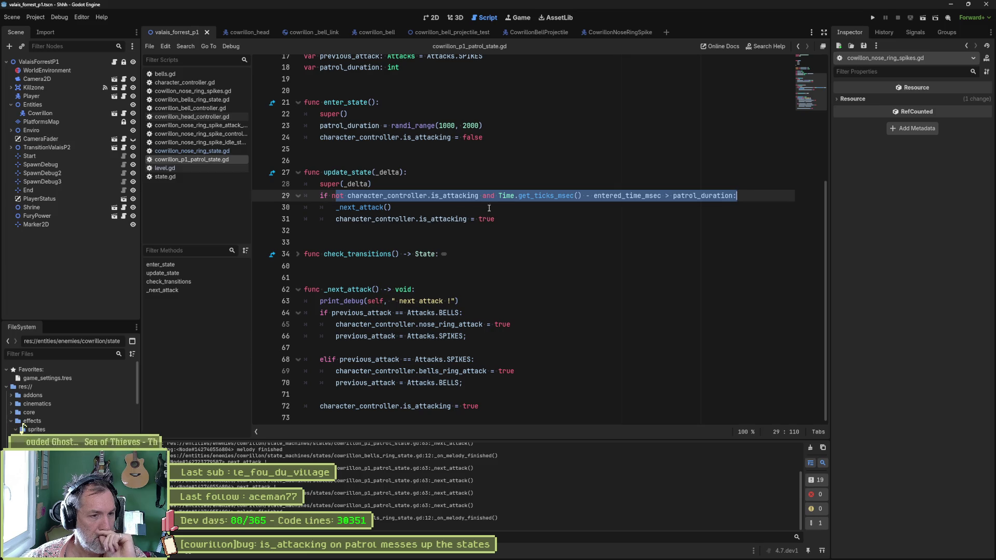
{"action": "left_click", "coordinate": [501, 219]}
{"action": "key", "text": "F6"}
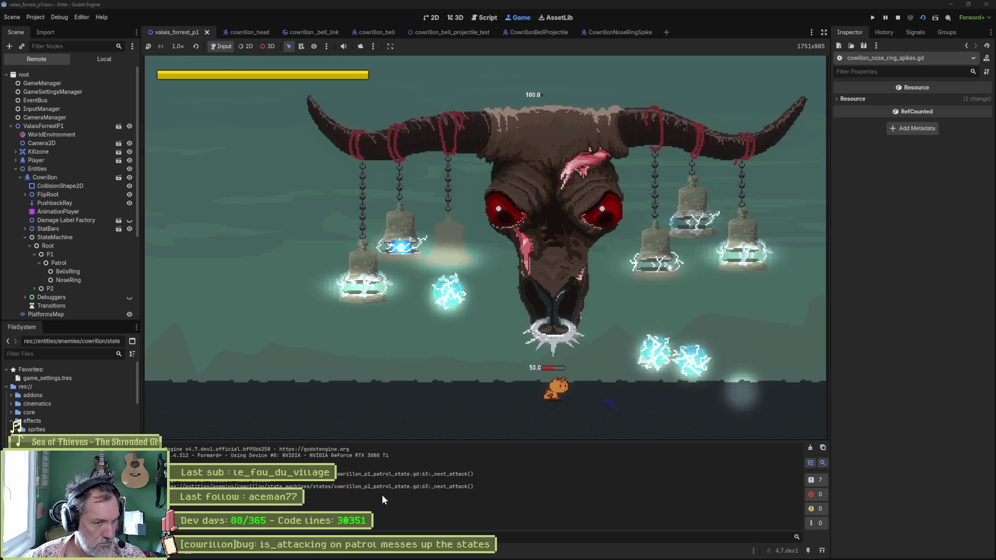
{"action": "key", "text": "F8"}
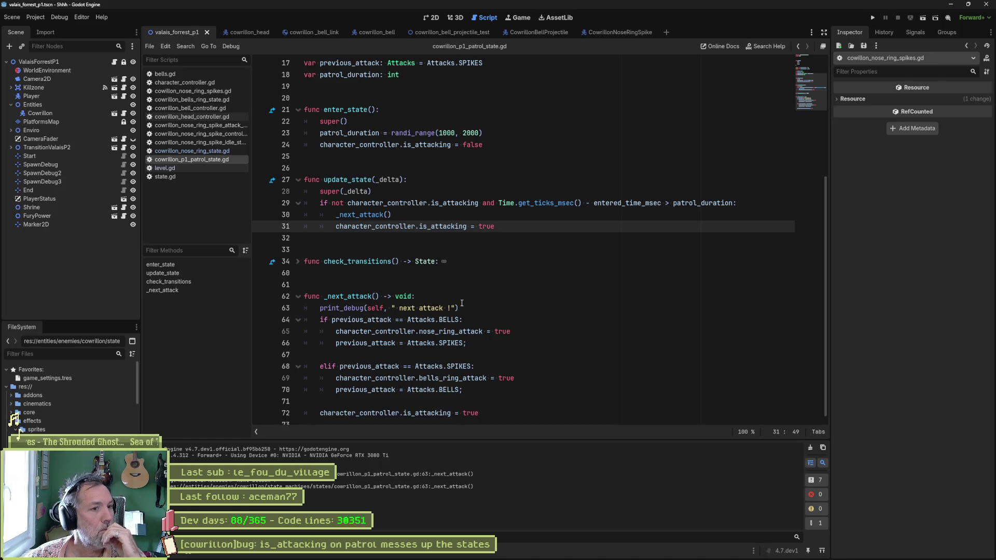
Delete the is_attacking = true line following the _next_attack() call in update_state and save
{"action": "double_click", "coordinate": [353, 297]}
{"action": "double_click", "coordinate": [394, 202]}
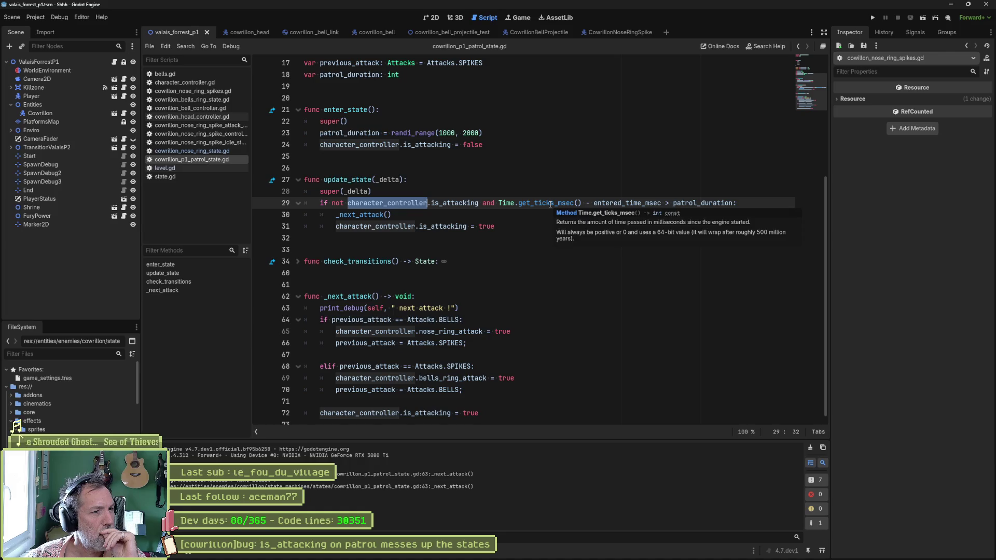
{"action": "mouse_move", "coordinate": [551, 206]}
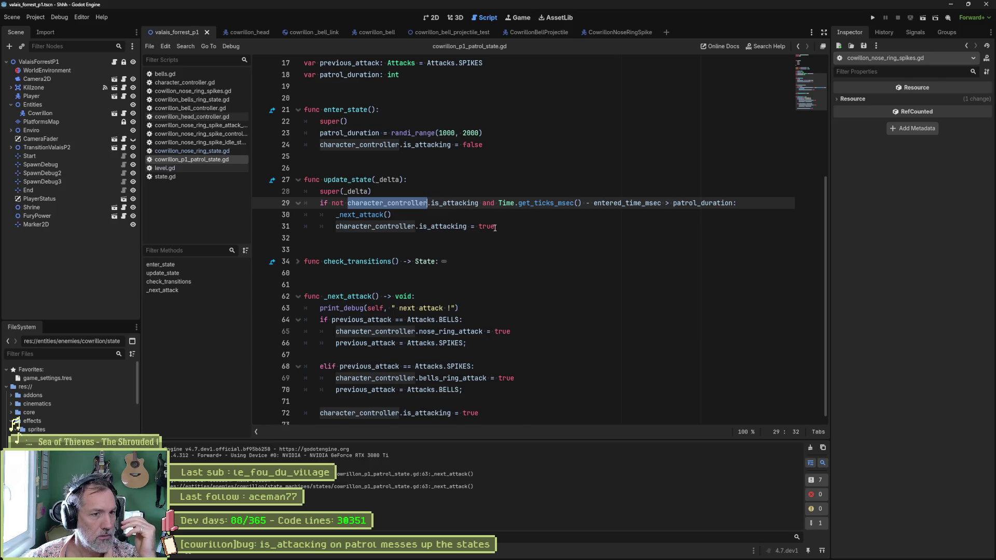
{"action": "left_click_drag", "start_coordinate": [495, 227], "coordinate": [420, 227]}
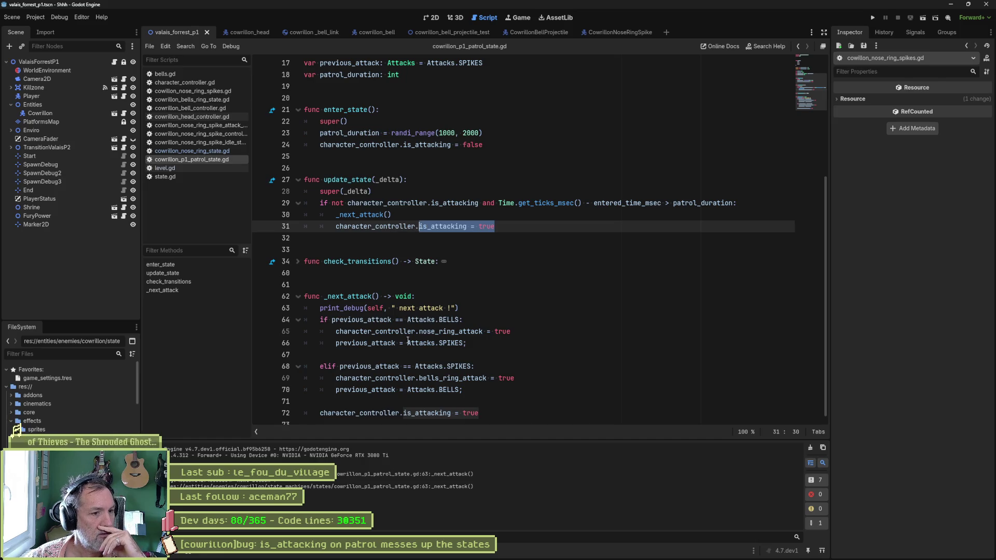
{"action": "left_click", "coordinate": [511, 226]}
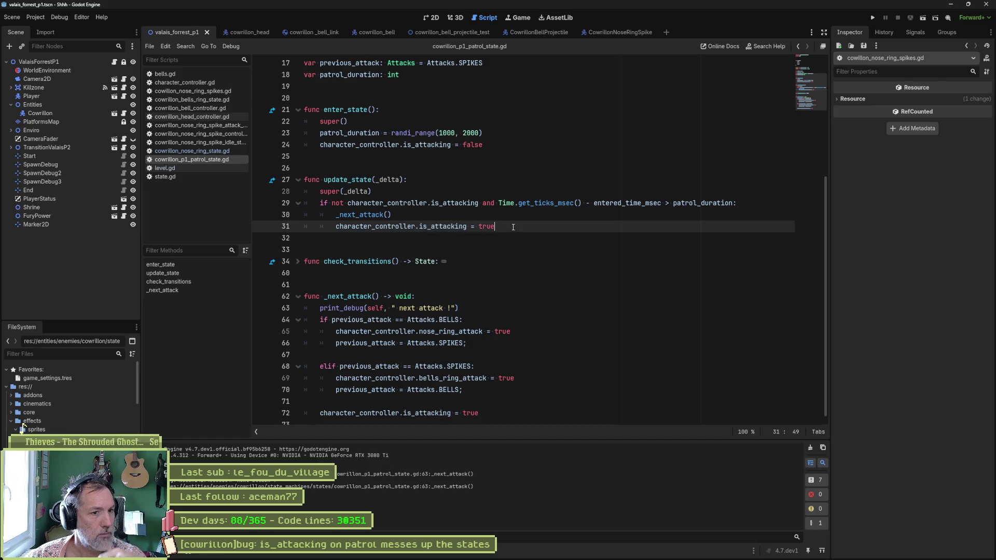
{"action": "key", "text": "ctrl+shift+k"}
{"action": "key", "text": "ctrl+s"}
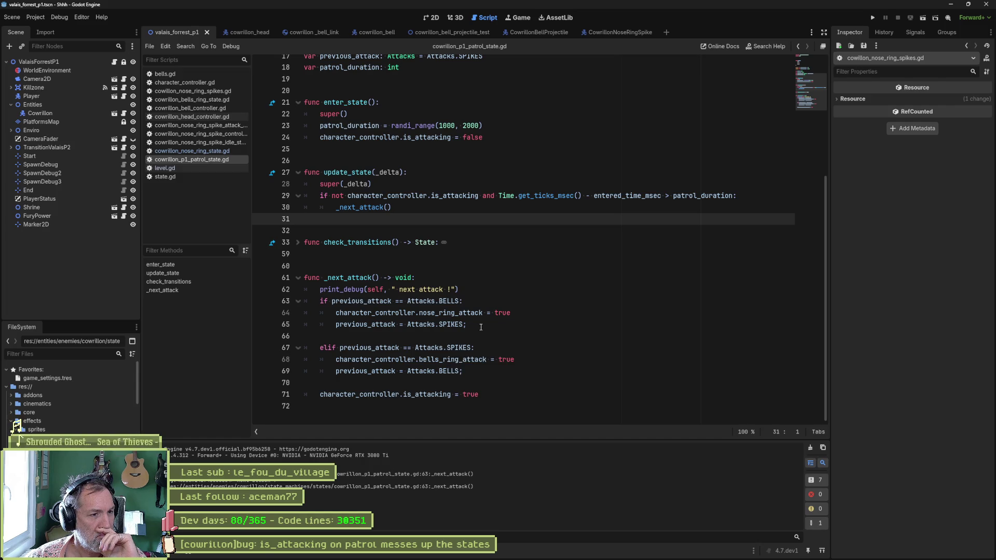
Move the is_attacking = true line from the end of _next_attack into the if block above _next_attack()
{"action": "left_click", "coordinate": [482, 396]}
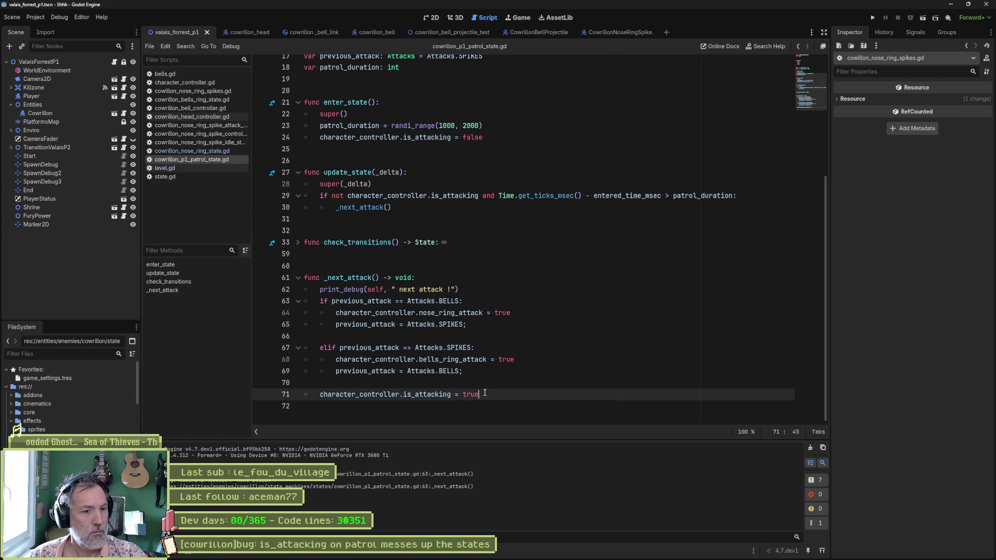
{"action": "key", "text": "shift+Up"}
{"action": "key", "text": "ctrl+c"}
{"action": "key", "text": "BackSpace"}
{"action": "left_click", "coordinate": [755, 197]}
{"action": "key", "text": "ctrl+v"}
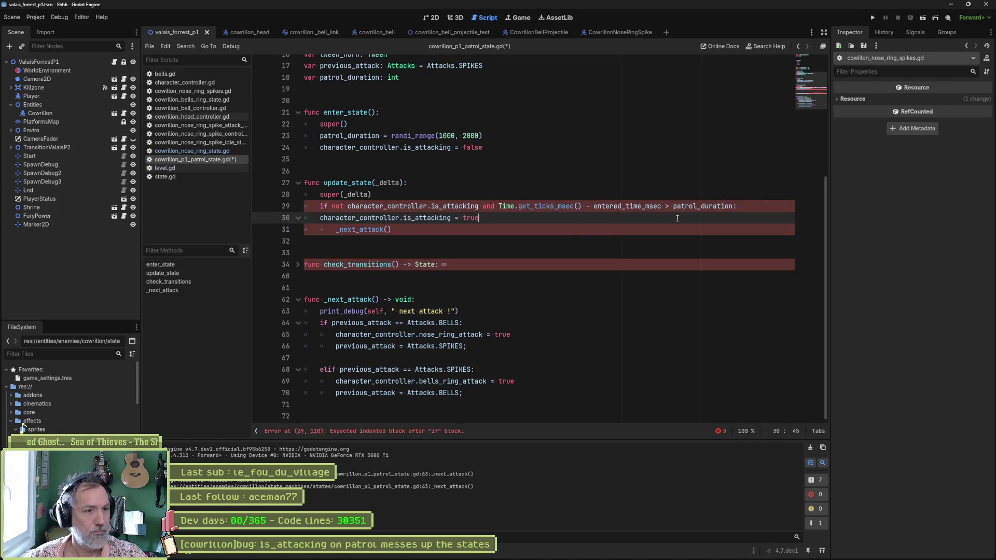
{"action": "key", "text": "Home"}
{"action": "key", "text": "Tab"}
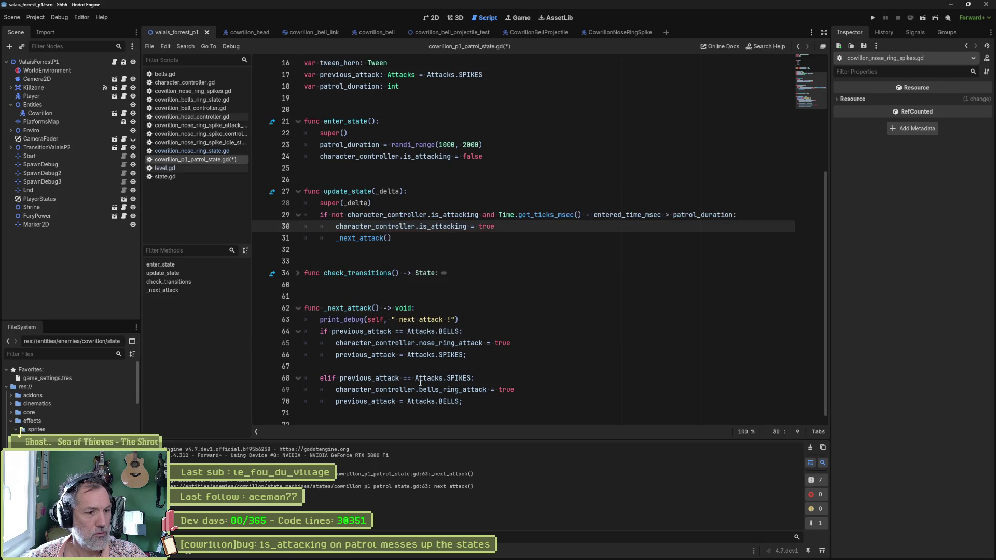
Remove the trailing empty lines at the end of _next_attack and save the script
{"action": "left_click", "coordinate": [404, 407]}
{"action": "key", "text": "Delete"}
{"action": "key", "text": "BackSpace"}
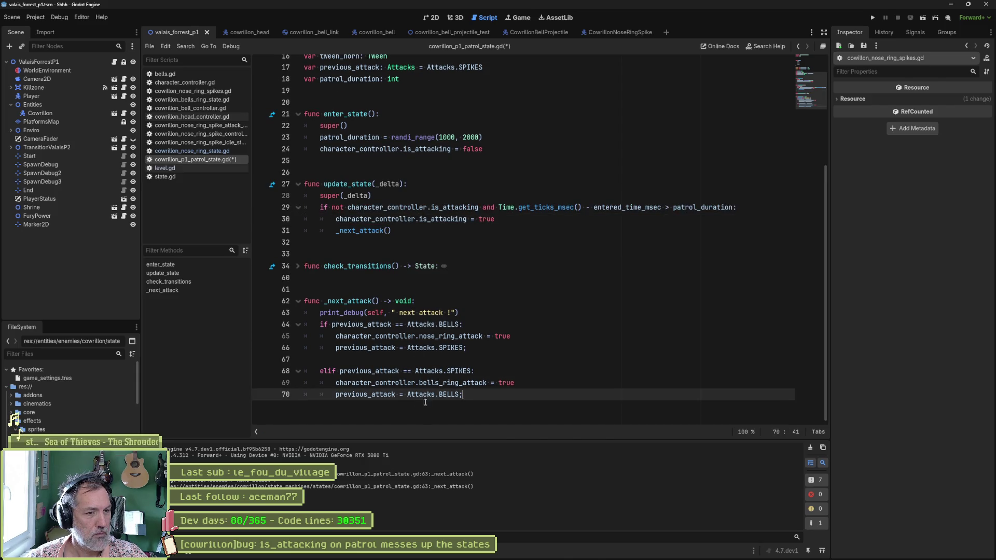
{"action": "key", "text": "ctrl+s"}
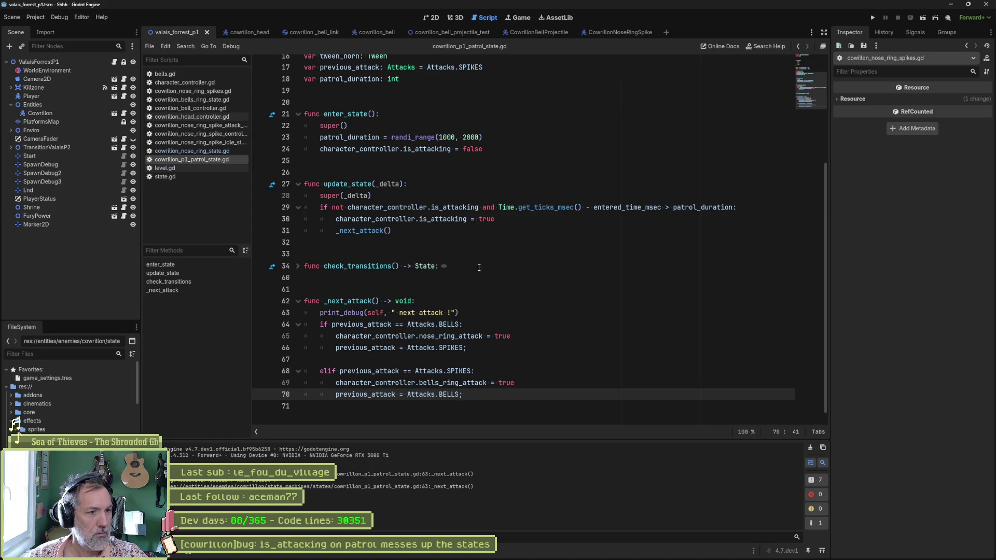
Copy the print_debug line from _next_attack into enter_state below line 24
{"action": "left_click_drag", "start_coordinate": [332, 207], "coordinate": [483, 208]}
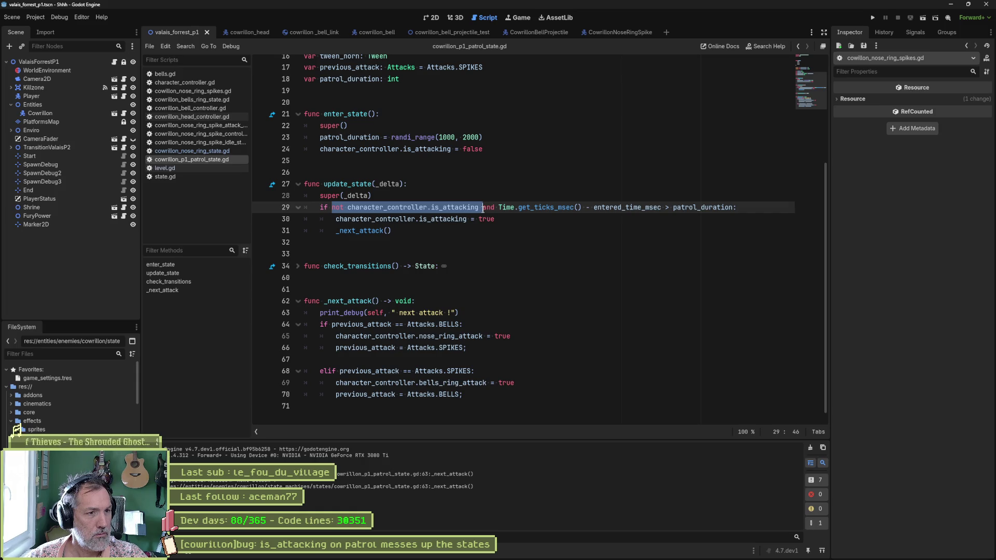
{"action": "left_click_drag", "start_coordinate": [495, 219], "coordinate": [335, 220]}
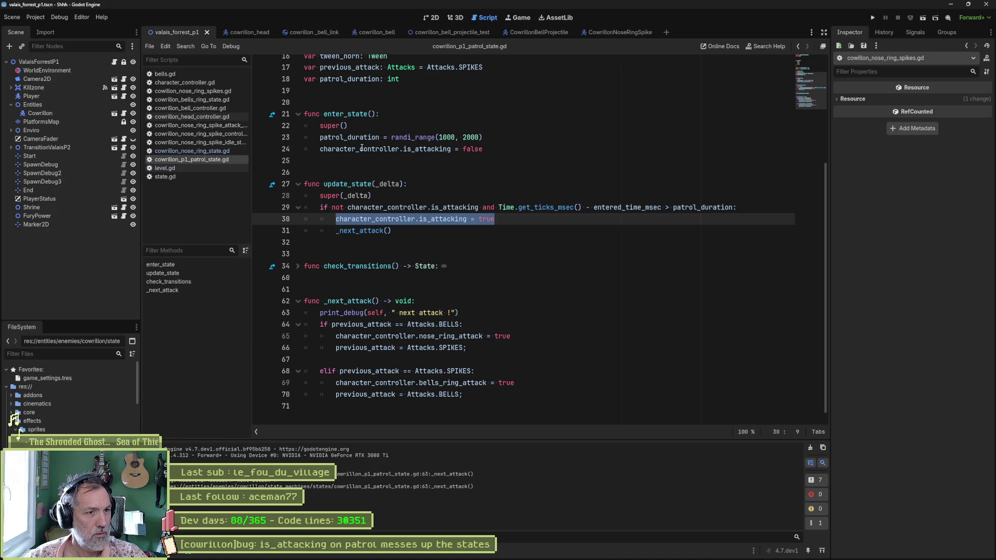
{"action": "left_click", "coordinate": [465, 149]}
{"action": "double_click", "coordinate": [467, 149]}
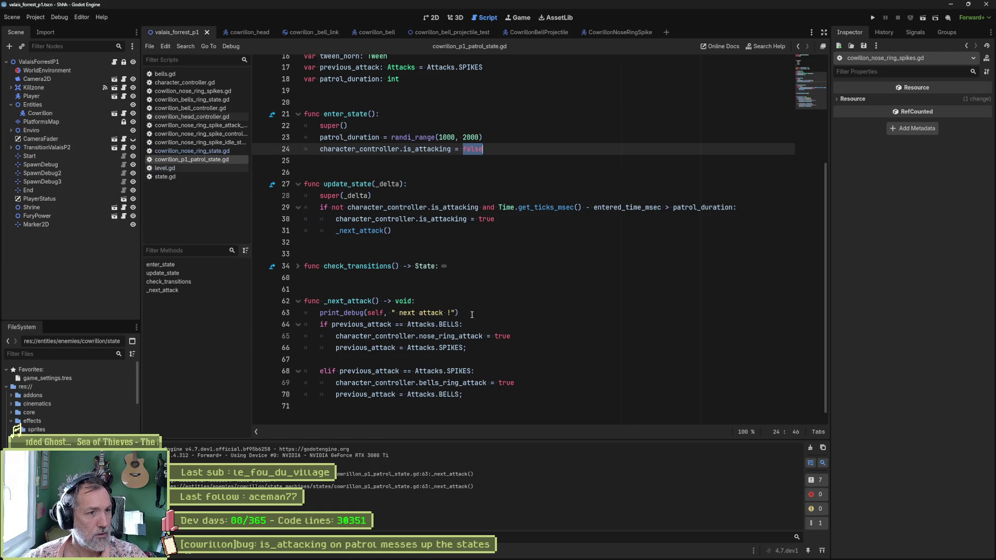
{"action": "left_click_drag", "start_coordinate": [472, 314], "coordinate": [470, 300]}
{"action": "key", "text": "ctrl+c"}
{"action": "left_click", "coordinate": [507, 146]}
{"action": "key", "text": "ctrl+v"}
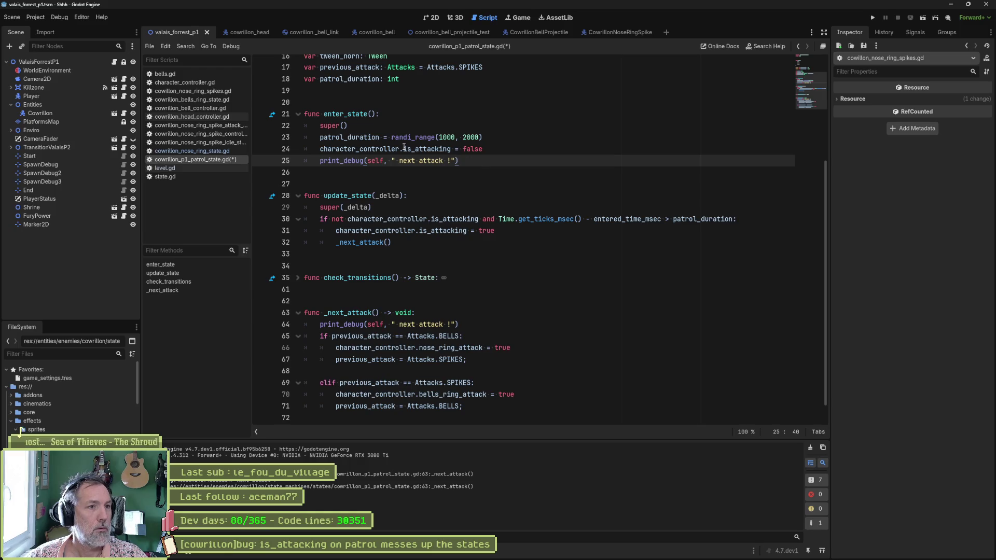
Change its message to " enter patrol attacking " plus character_controller.is_attacking, save, and run the scene with F6
{"action": "left_click_drag", "start_coordinate": [399, 161], "coordinate": [443, 161]}
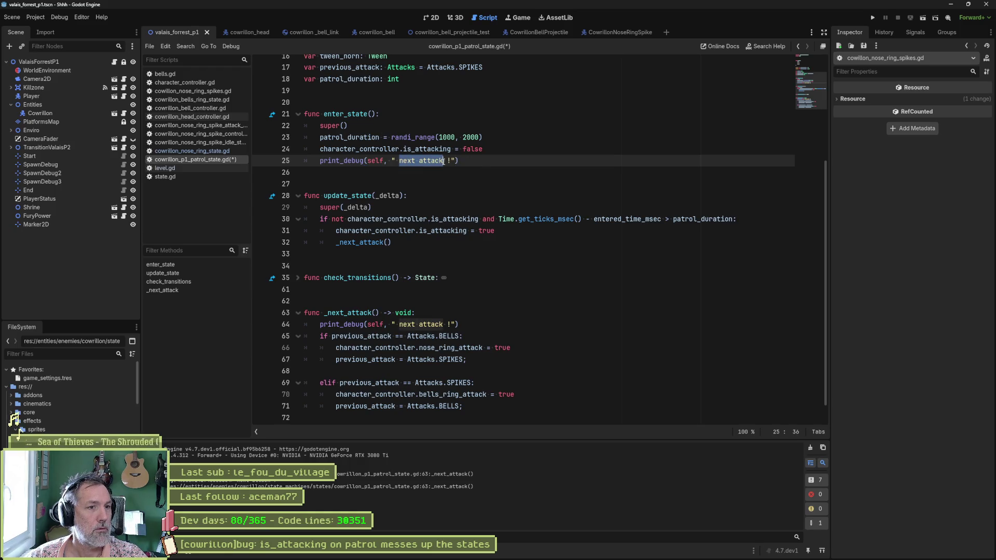
{"action": "type", "text": "enter patrol"}
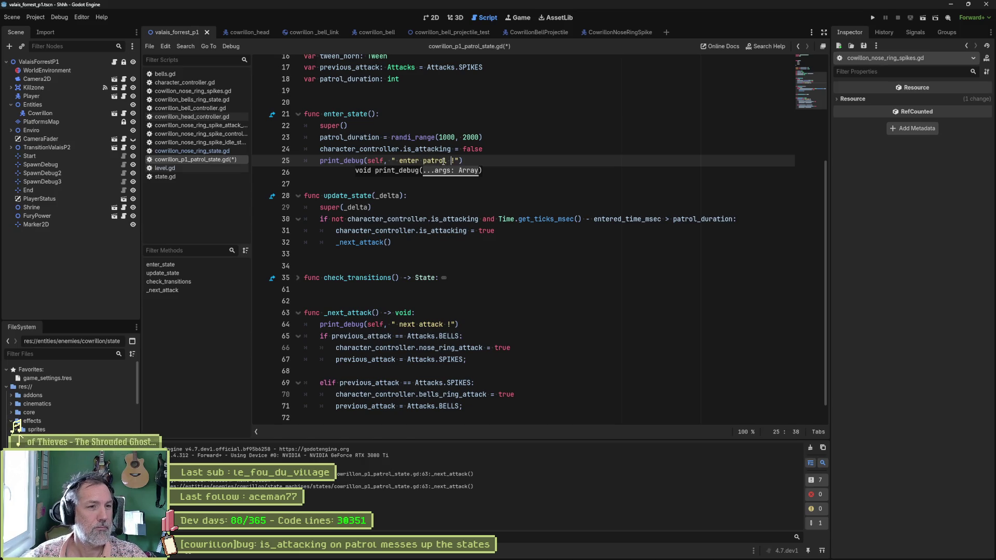
{"action": "key", "text": "Delete"}
{"action": "key", "text": "Delete"}
{"action": "type", "text": "attacking \""}
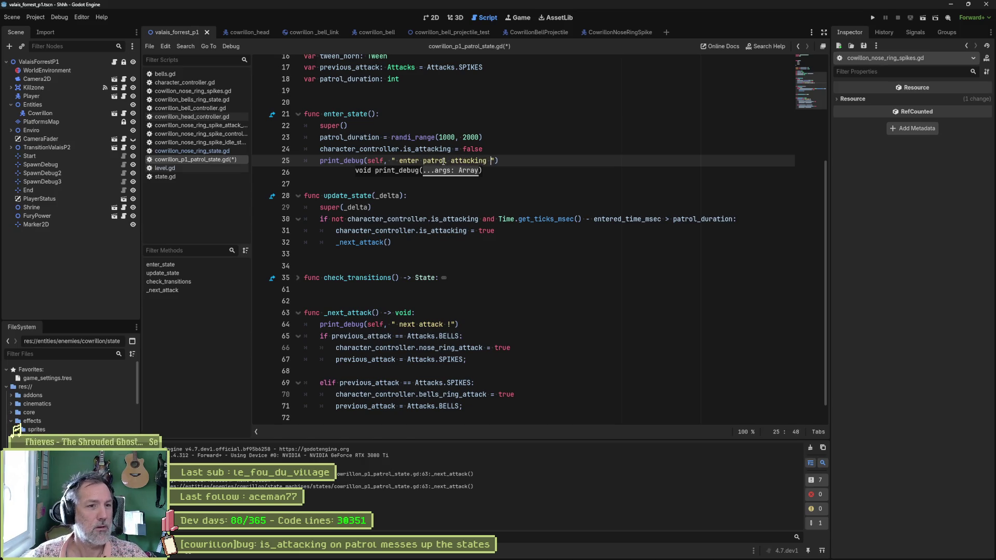
{"action": "type", "text": ","}
{"action": "key", "text": "Up"}
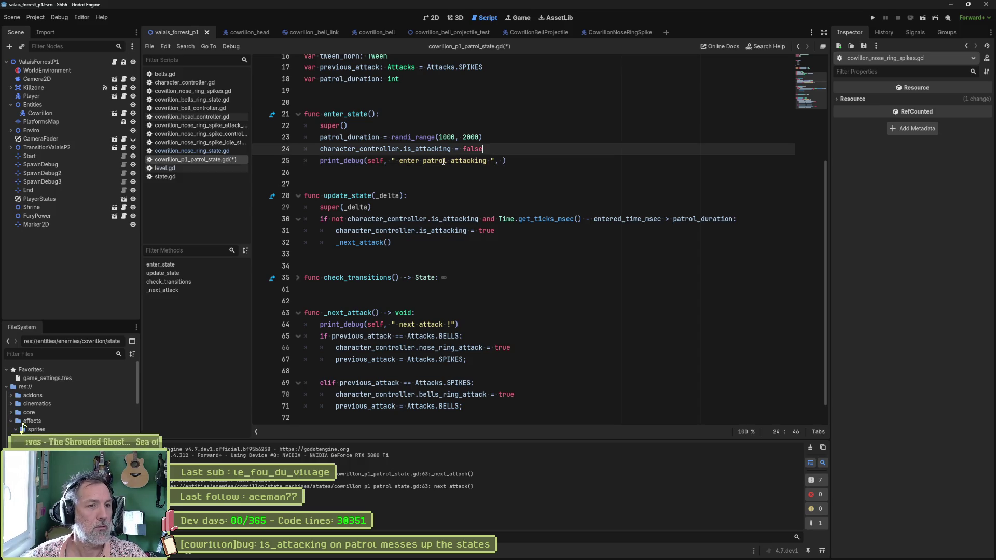
{"action": "key", "text": "ctrl+shift+Left"}
{"action": "key", "text": "ctrl+shift+Left"}
{"action": "key", "text": "ctrl+shift+Left"}
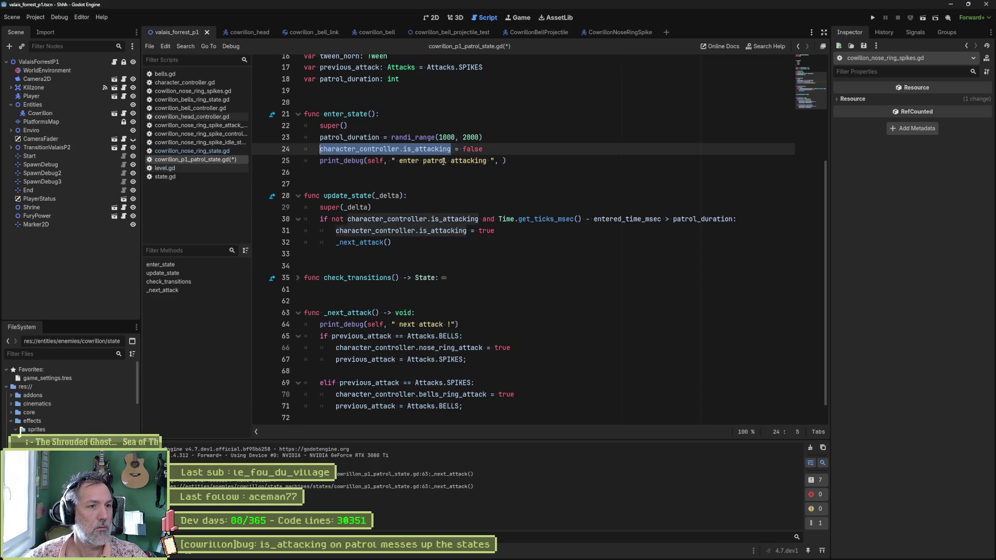
{"action": "key", "text": "Down"}
{"action": "key", "text": "ctrl+v"}
{"action": "key", "text": "ctrl+s"}
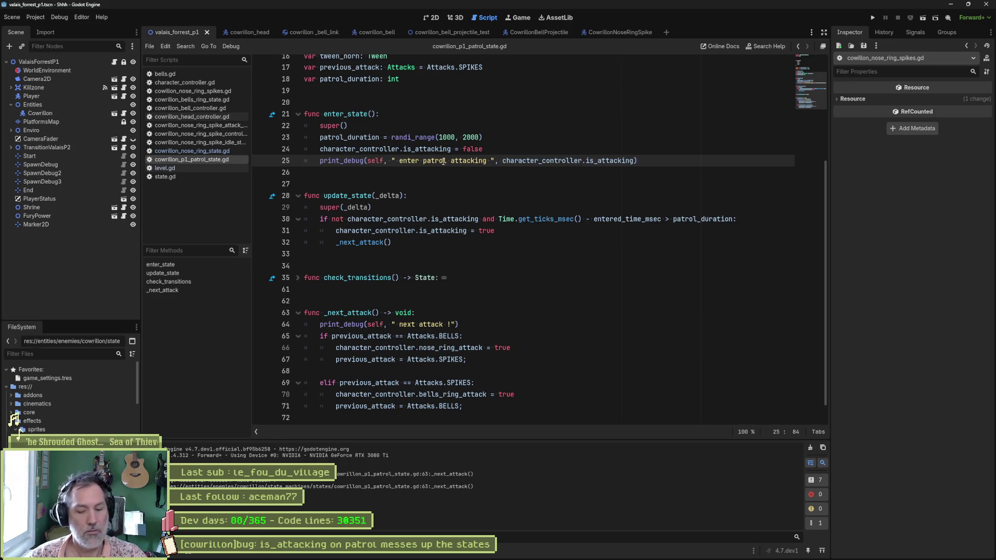
{"action": "key", "text": "F6"}
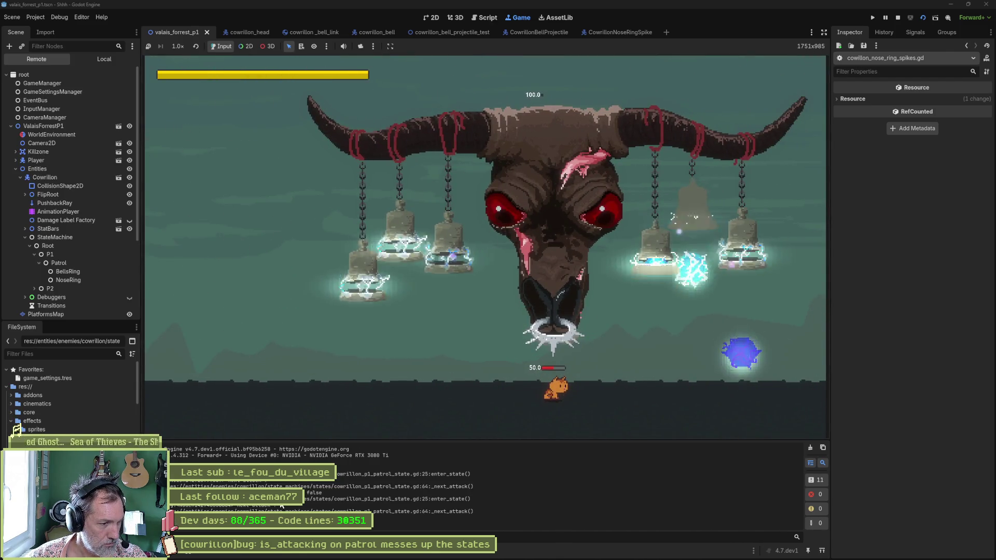
Stop the boss-fight test with F8 and return to the patrol state script
{"action": "key", "text": "F8"}
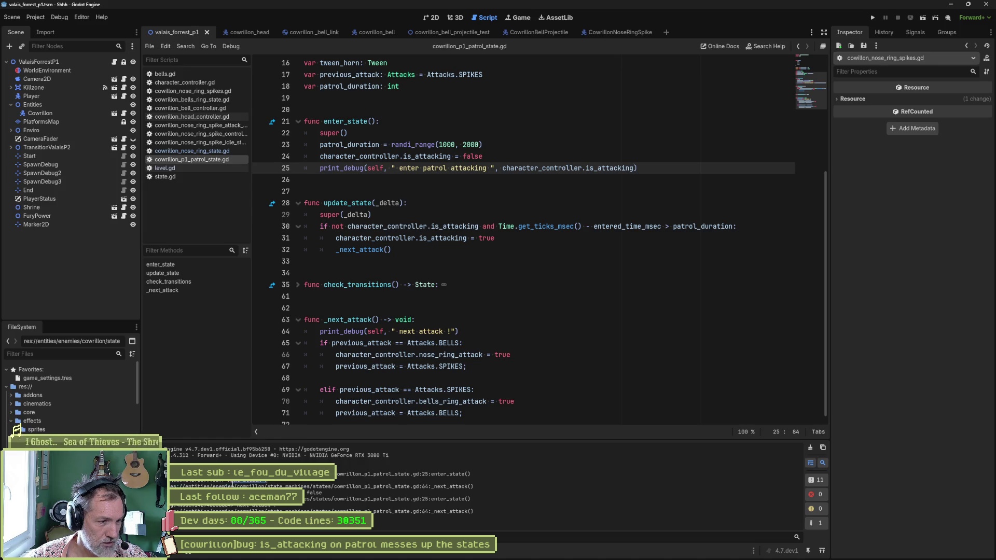
Check the logged false value, then fold the headbutt_attack and horn_attack branches to read _next_attack
{"action": "double_click", "coordinate": [317, 493]}
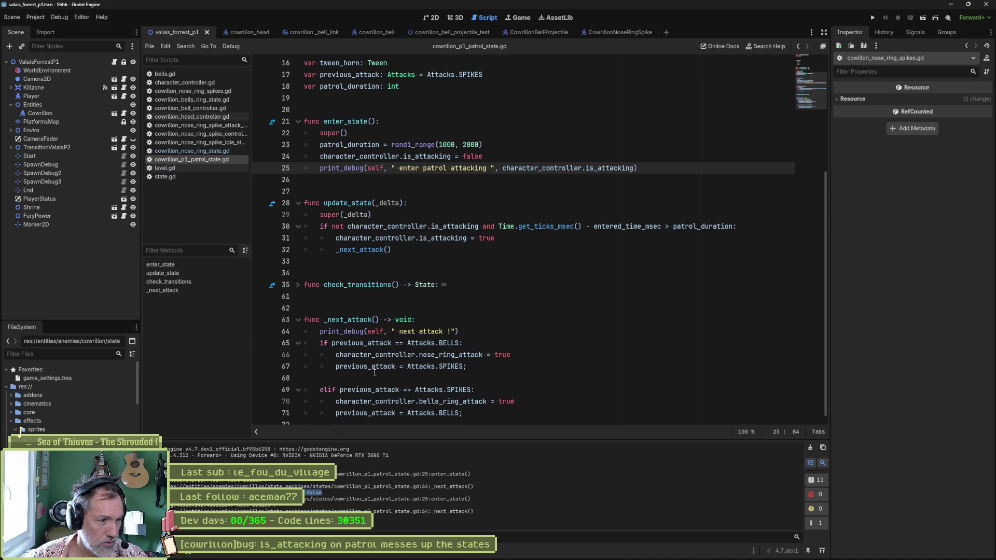
{"action": "scroll", "coordinate": [413, 323], "scroll_direction": "down", "scroll_amount": 1}
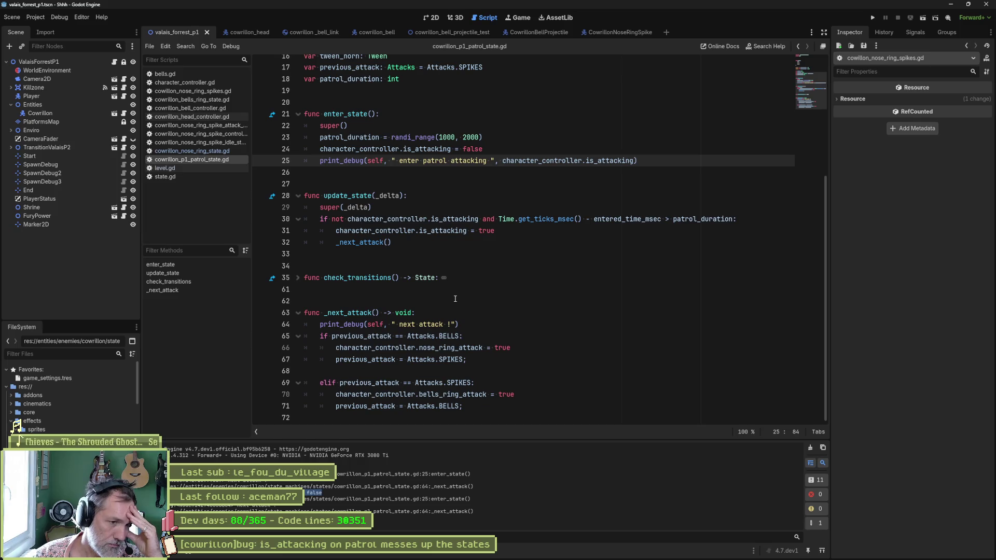
{"action": "left_click", "coordinate": [298, 278]}
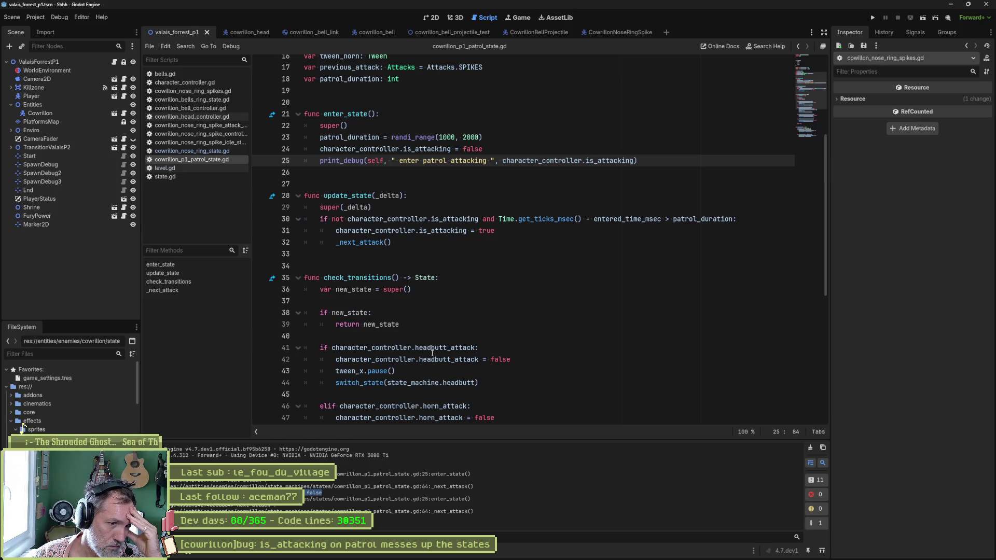
{"action": "left_click", "coordinate": [299, 348]}
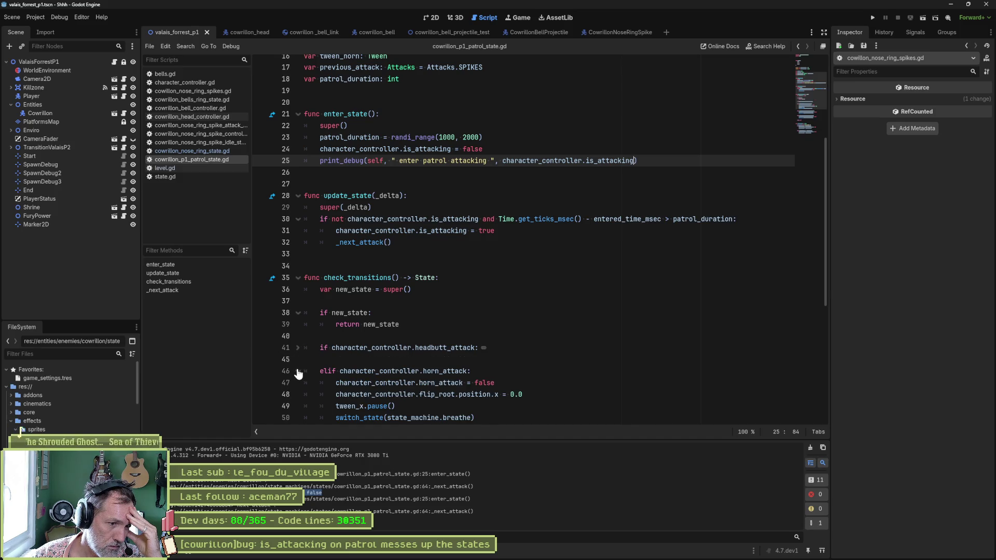
{"action": "left_click", "coordinate": [298, 371]}
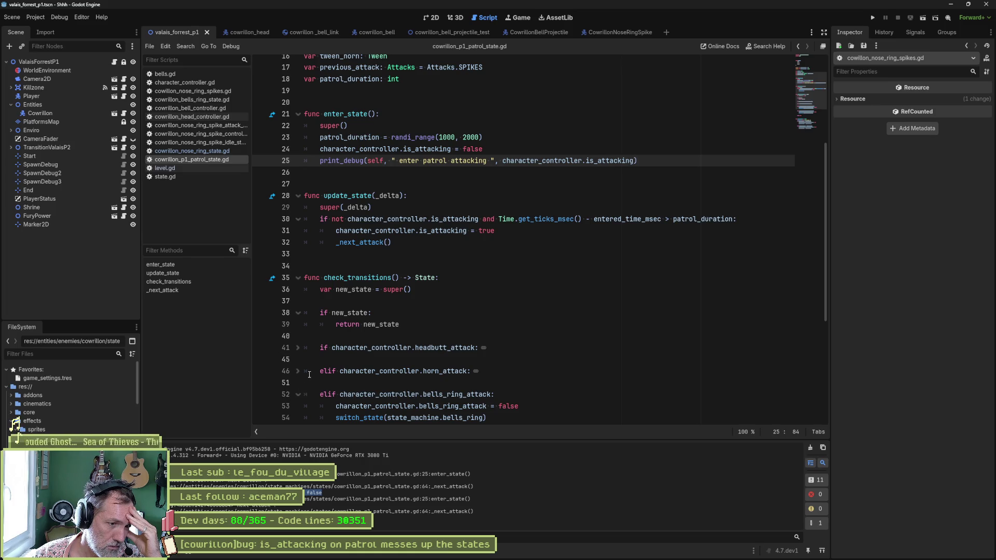
{"action": "scroll", "coordinate": [309, 374], "scroll_direction": "down", "scroll_amount": 2}
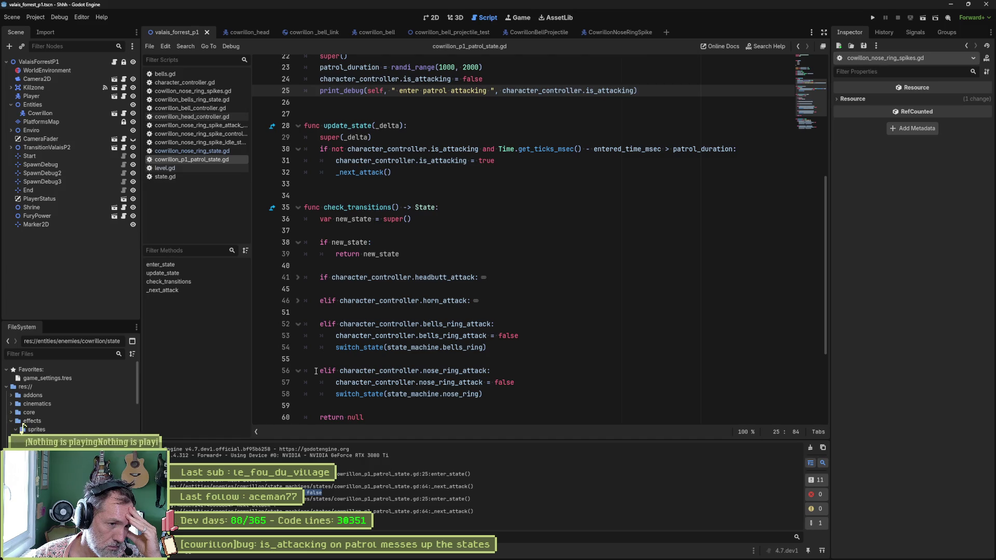
{"action": "scroll", "coordinate": [315, 371], "scroll_direction": "down", "scroll_amount": 2}
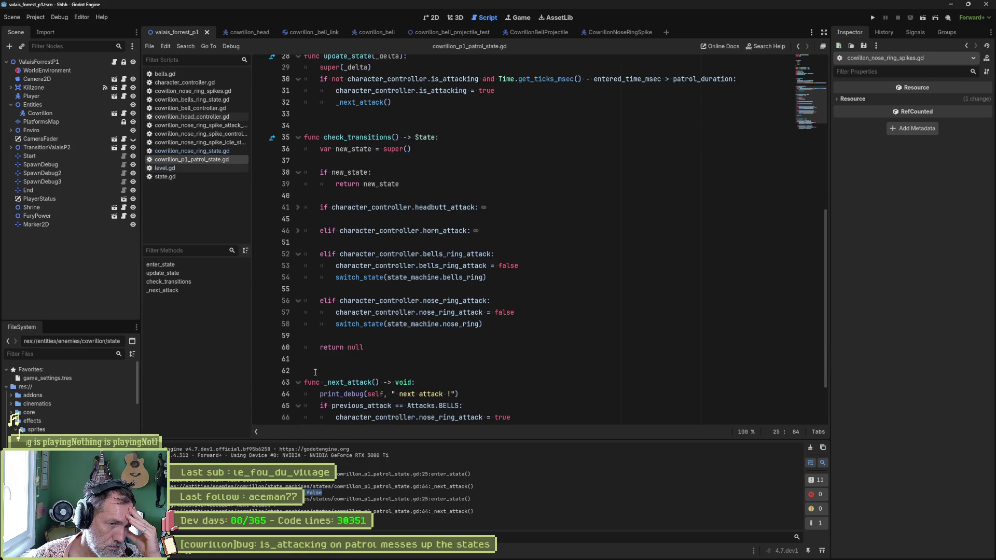
{"action": "scroll", "coordinate": [315, 372], "scroll_direction": "down", "scroll_amount": 2}
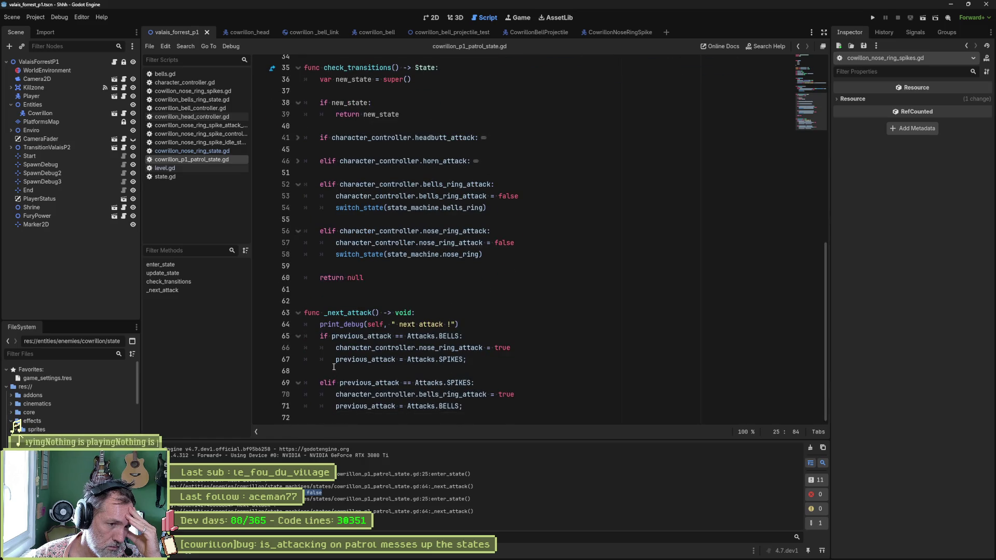
Add print_stack() after the print_debug line in _next_attack, then run the game with F5 and stop it with F8
{"action": "left_click", "coordinate": [468, 326]}
{"action": "key", "text": "Return"}
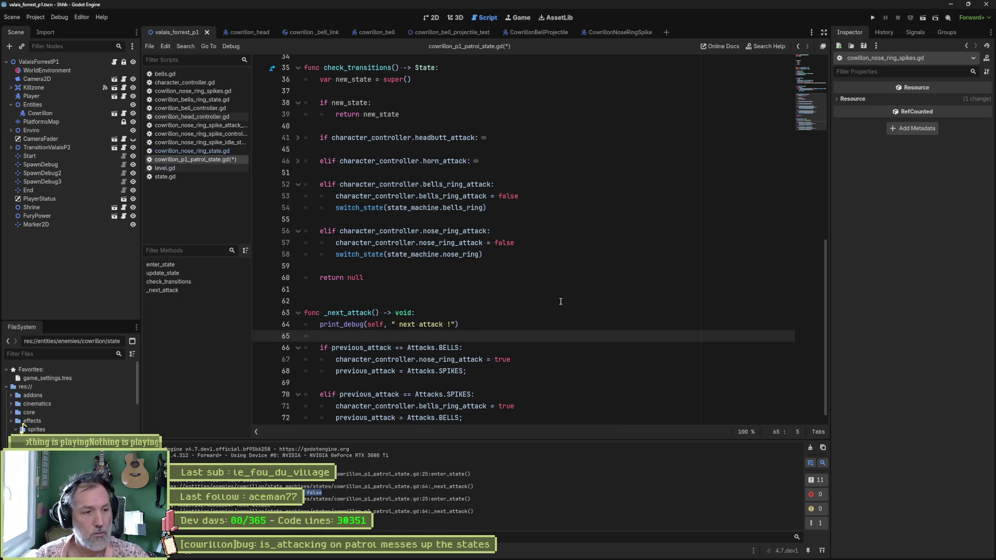
{"action": "type", "text": "stack"}
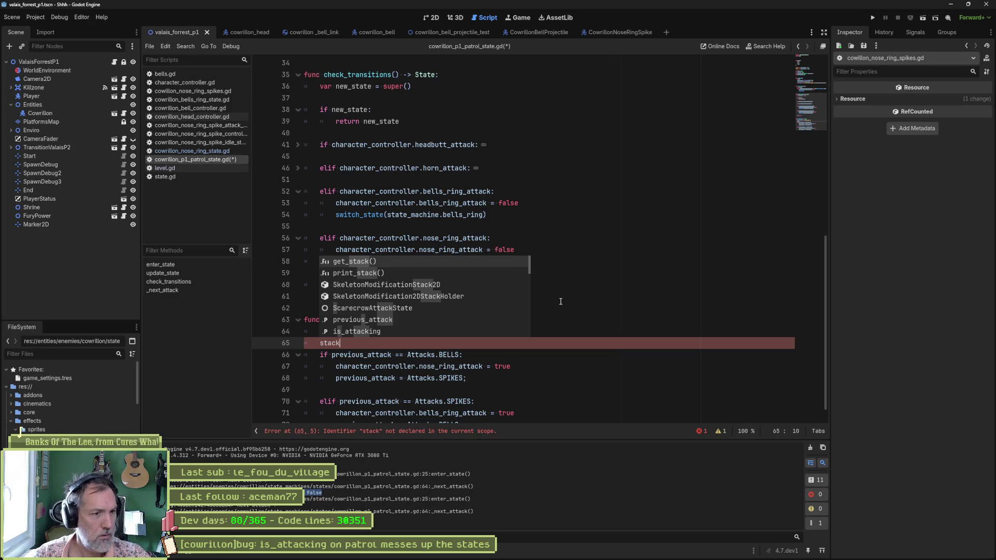
{"action": "key", "text": "Down"}
{"action": "key", "text": "Return"}
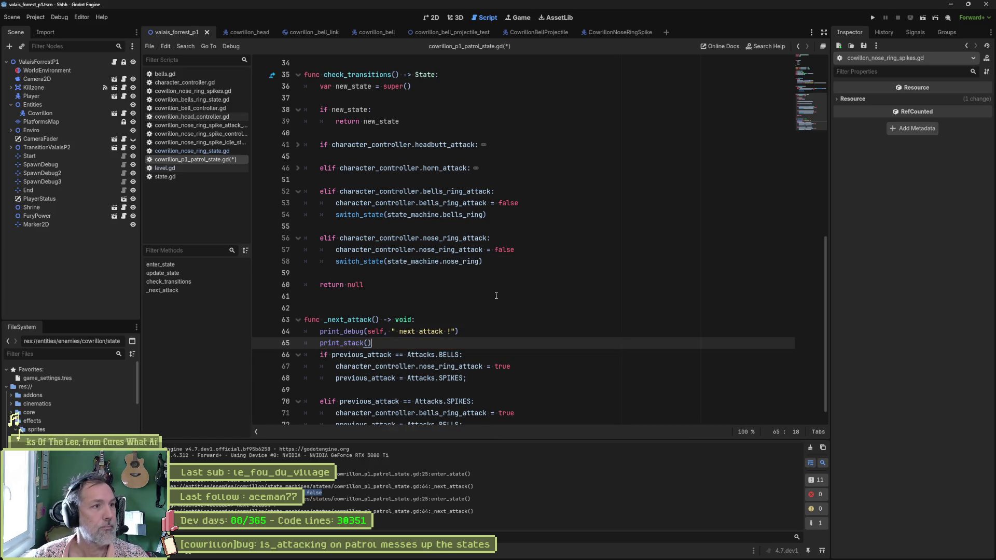
{"action": "key", "text": "F5"}
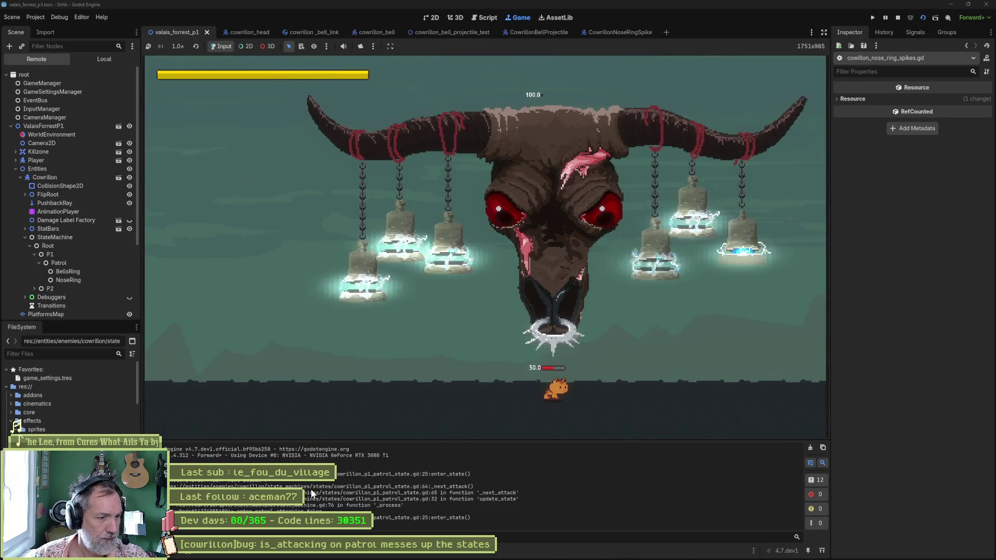
{"action": "key", "text": "F8"}
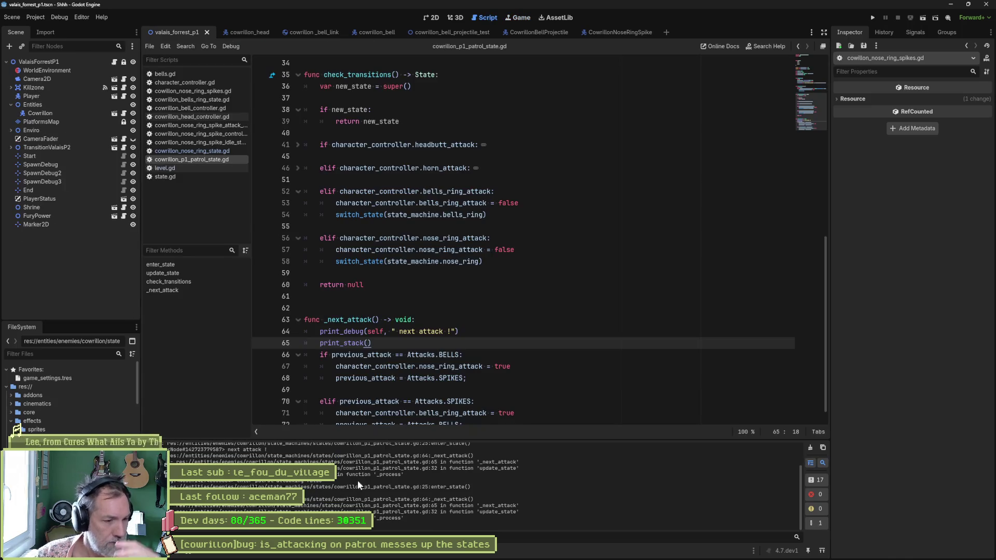
Enlarge the Output panel to read the stack traces, then examine lines 31–32 of update_state
{"action": "left_click_drag", "start_coordinate": [456, 440], "coordinate": [427, 388]}
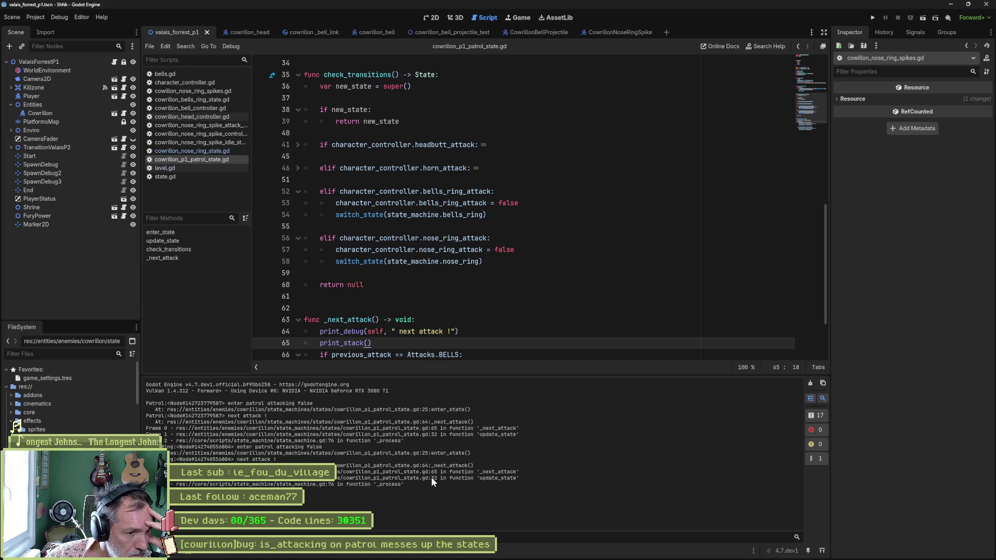
{"action": "scroll", "coordinate": [413, 278], "scroll_direction": "up", "scroll_amount": 4}
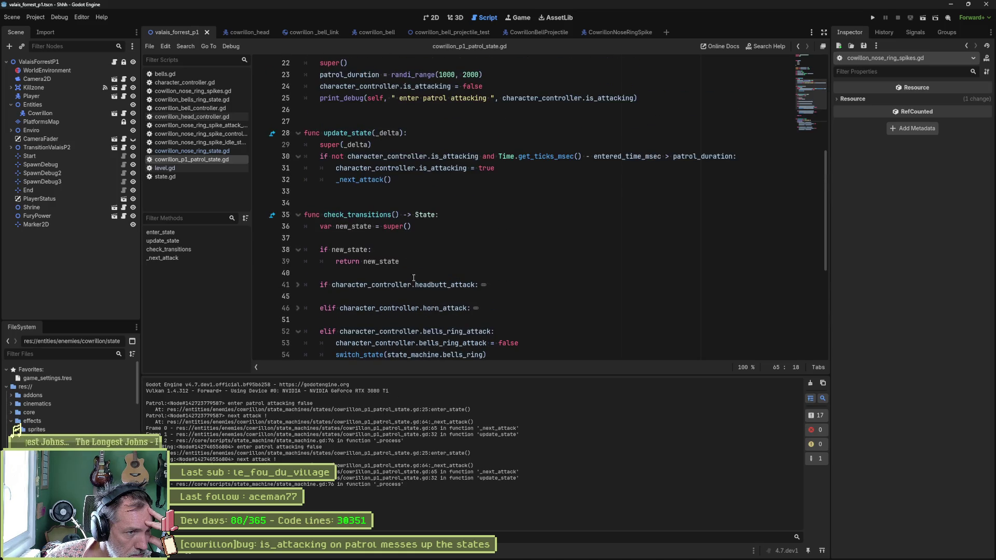
{"action": "left_click_drag", "start_coordinate": [341, 168], "coordinate": [482, 168]}
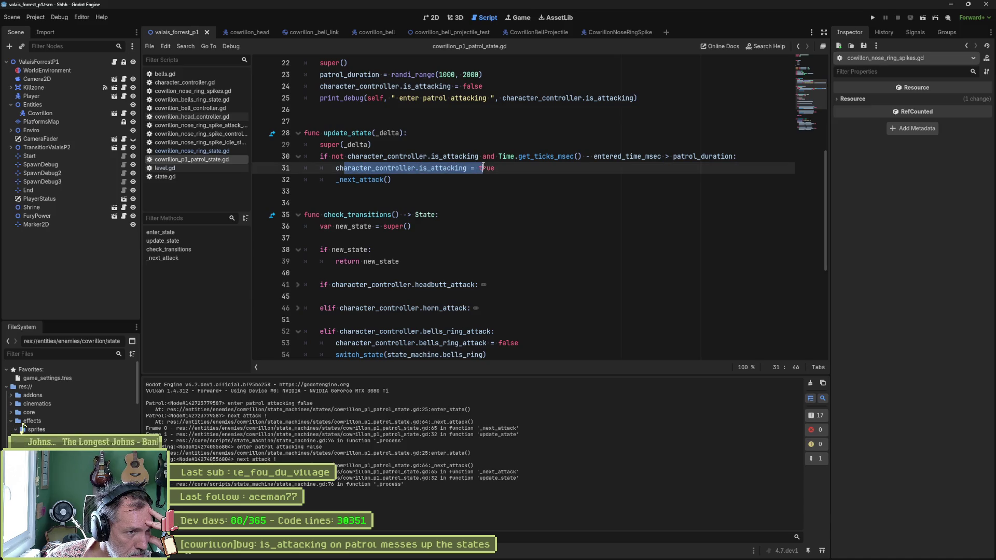
{"action": "left_click_drag", "start_coordinate": [335, 180], "coordinate": [404, 179]}
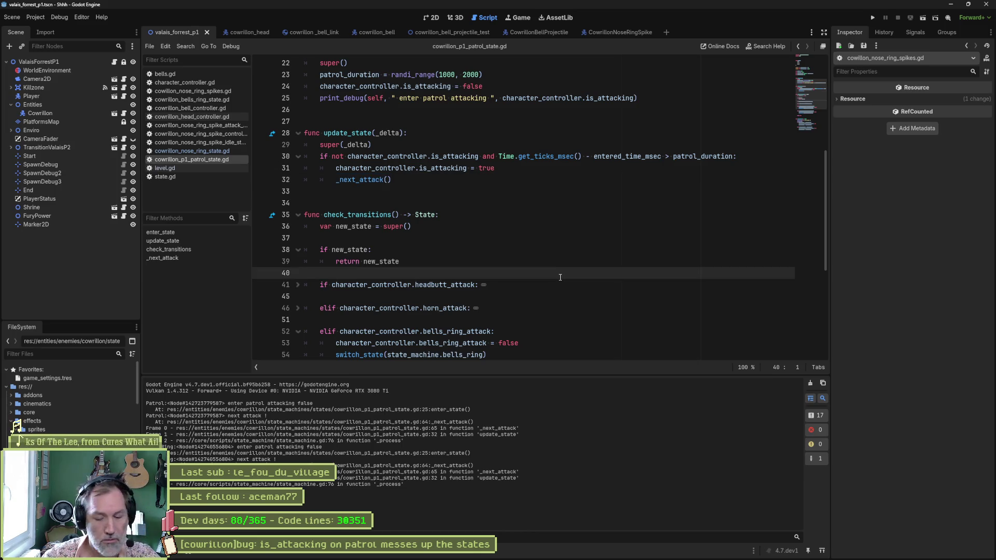
Open state_machine.gd and unfold _process to find the current_state.update_state(delta) call on line 76
{"action": "key", "text": "shift+alt+o"}
{"action": "type", "text": "state_machine."}
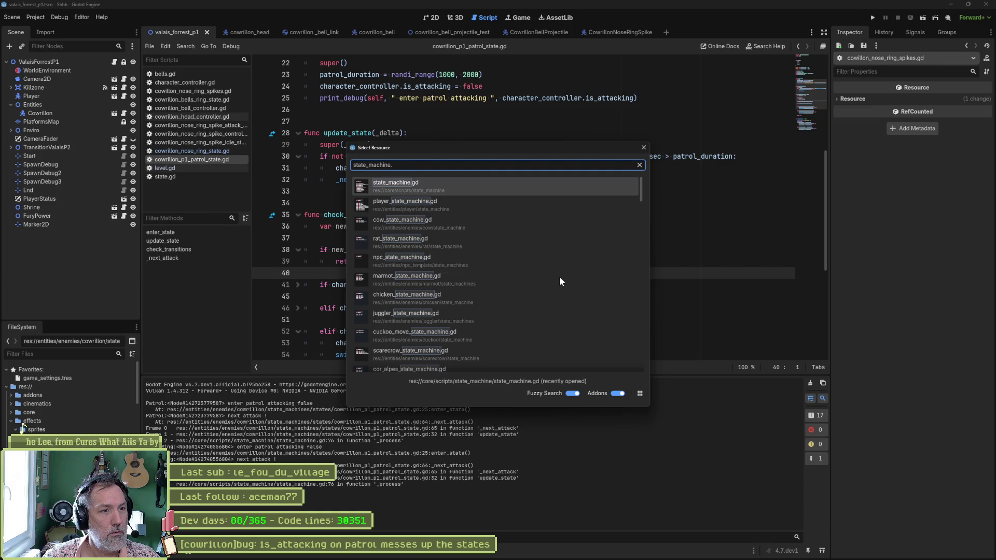
{"action": "key", "text": "Return"}
{"action": "scroll", "coordinate": [487, 232], "scroll_direction": "down", "scroll_amount": 5}
{"action": "scroll", "coordinate": [487, 232], "scroll_direction": "down", "scroll_amount": 7}
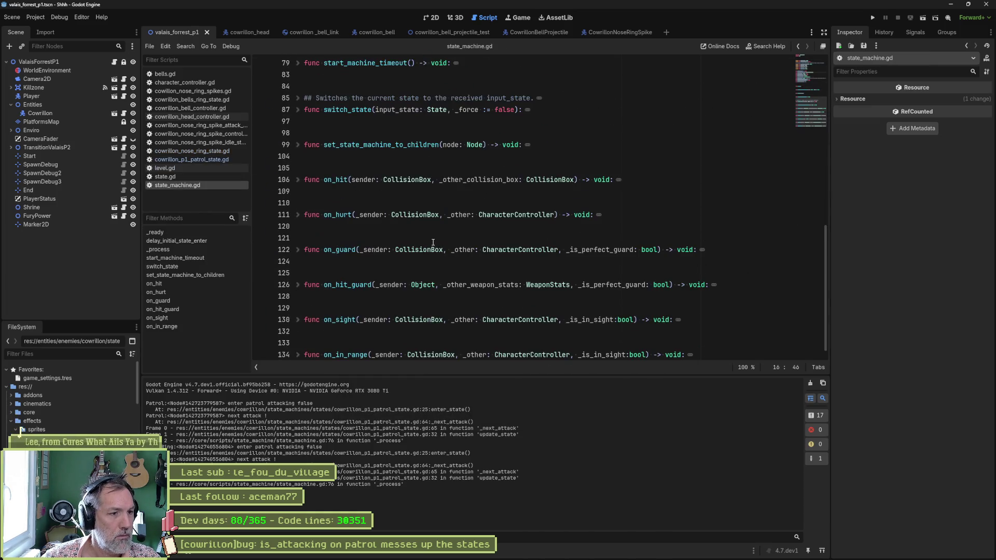
{"action": "scroll", "coordinate": [300, 150], "scroll_direction": "up", "scroll_amount": 4}
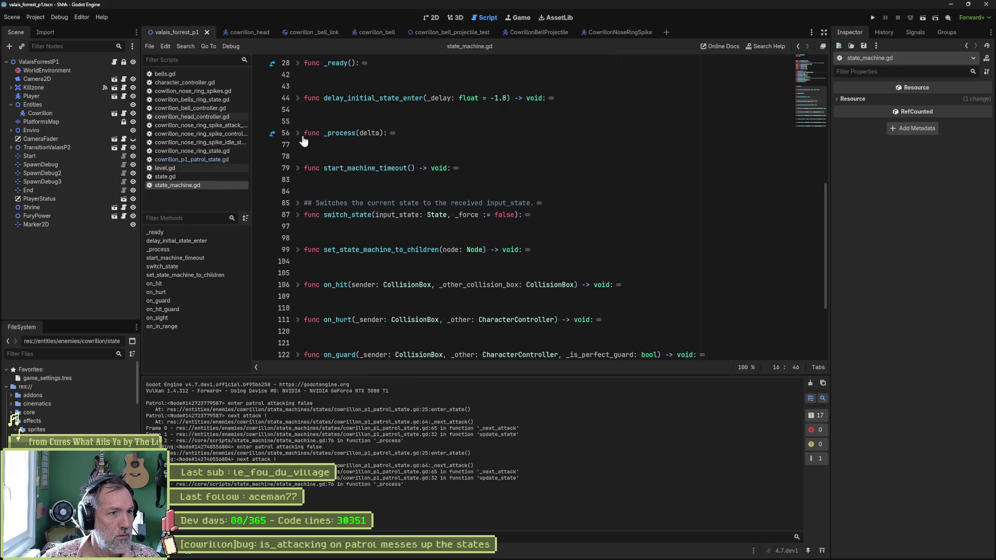
{"action": "left_click", "coordinate": [298, 134]}
{"action": "scroll", "coordinate": [336, 205], "scroll_direction": "down", "scroll_amount": 4}
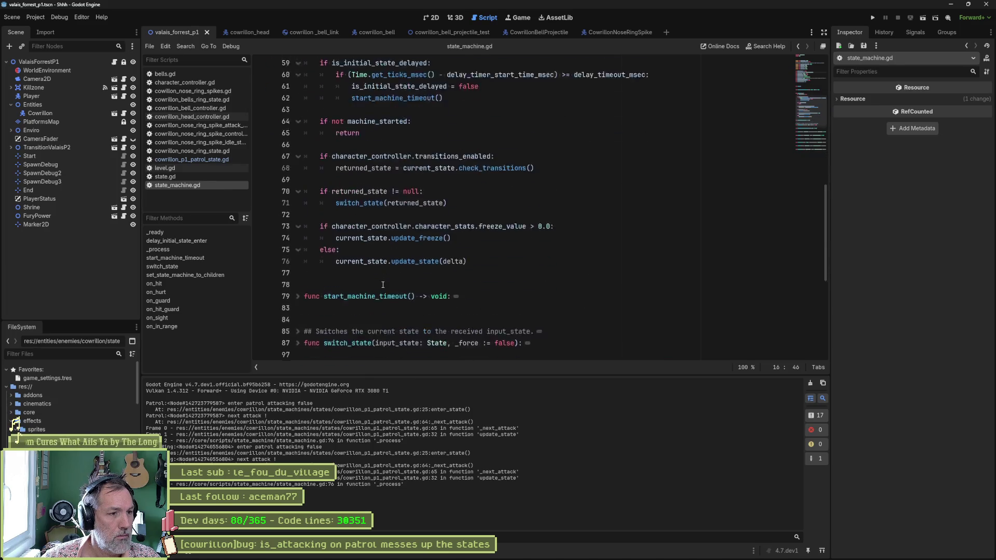
{"action": "left_click_drag", "start_coordinate": [335, 226], "coordinate": [475, 227]}
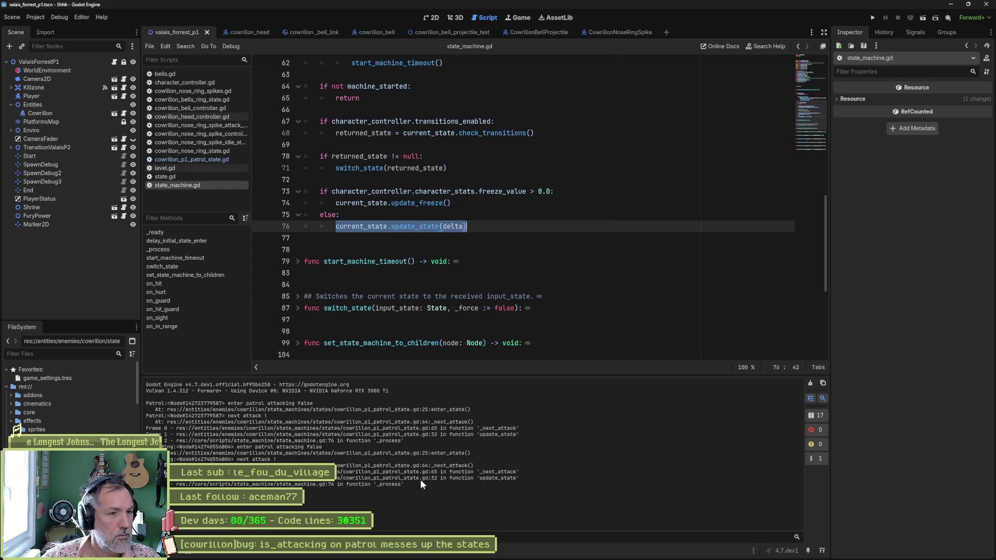
Return to cowrillon_p1_patrol_state.gd and review the is_attacking assignment and the _next_attack() call
{"action": "left_click", "coordinate": [207, 160]}
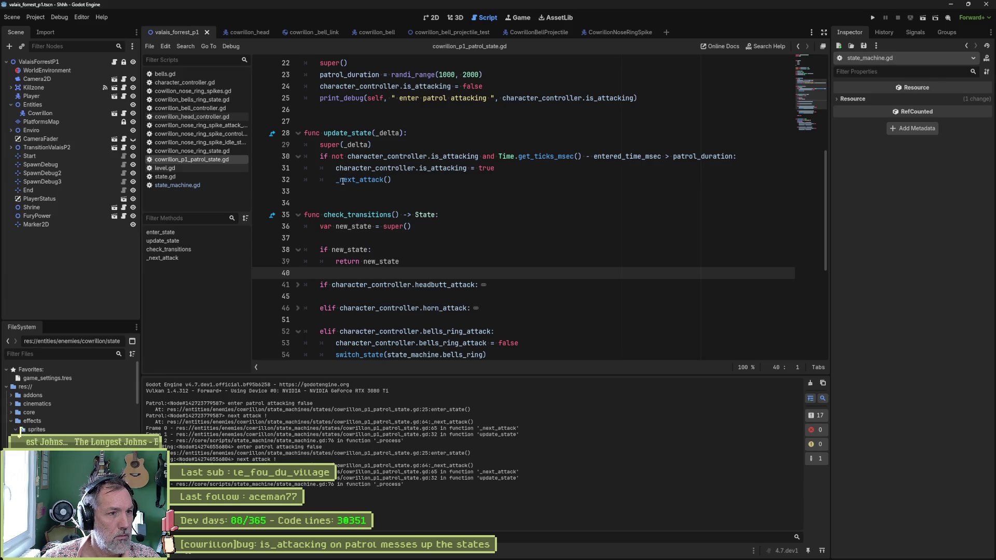
{"action": "left_click_drag", "start_coordinate": [336, 180], "coordinate": [396, 181]}
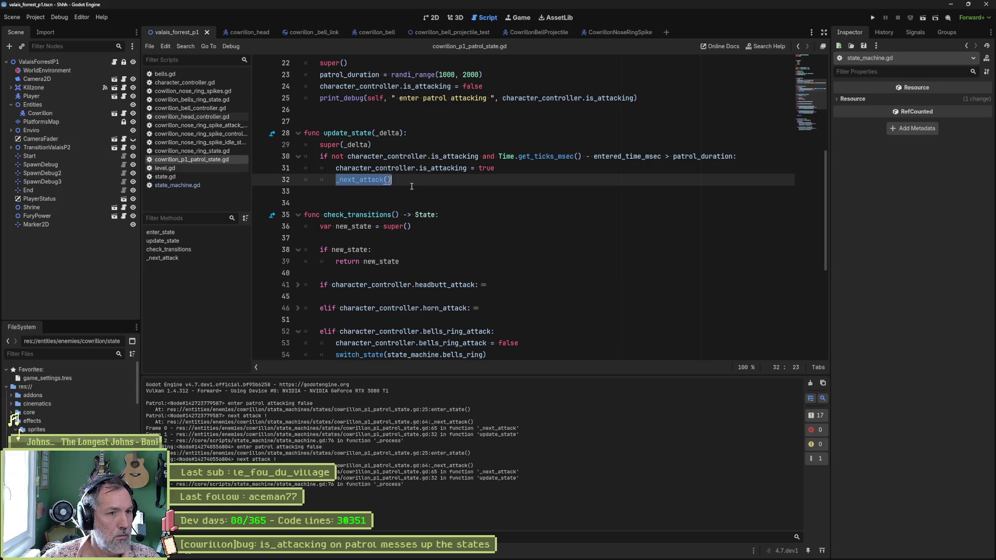
{"action": "left_click_drag", "start_coordinate": [347, 156], "coordinate": [482, 156]}
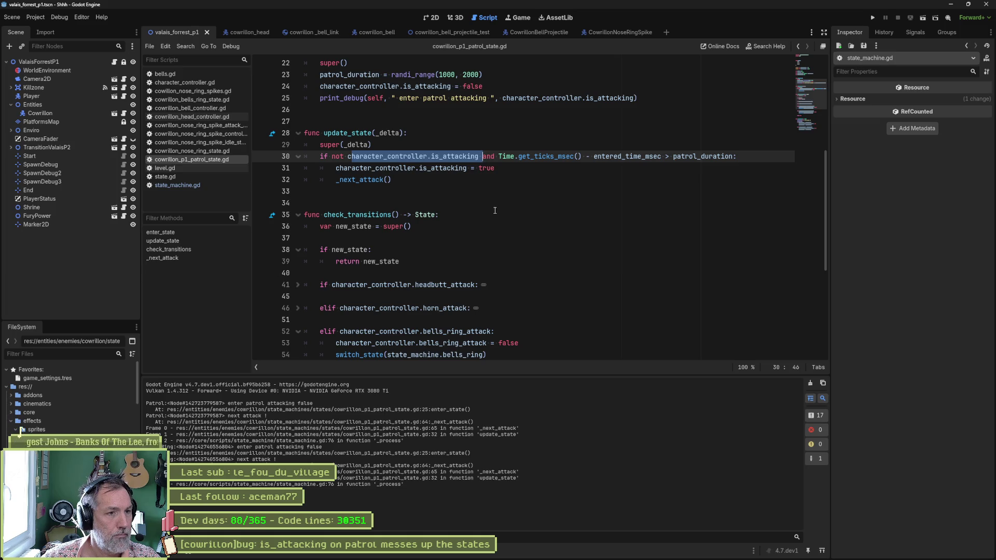
{"action": "scroll", "coordinate": [464, 205], "scroll_direction": "up", "scroll_amount": 2}
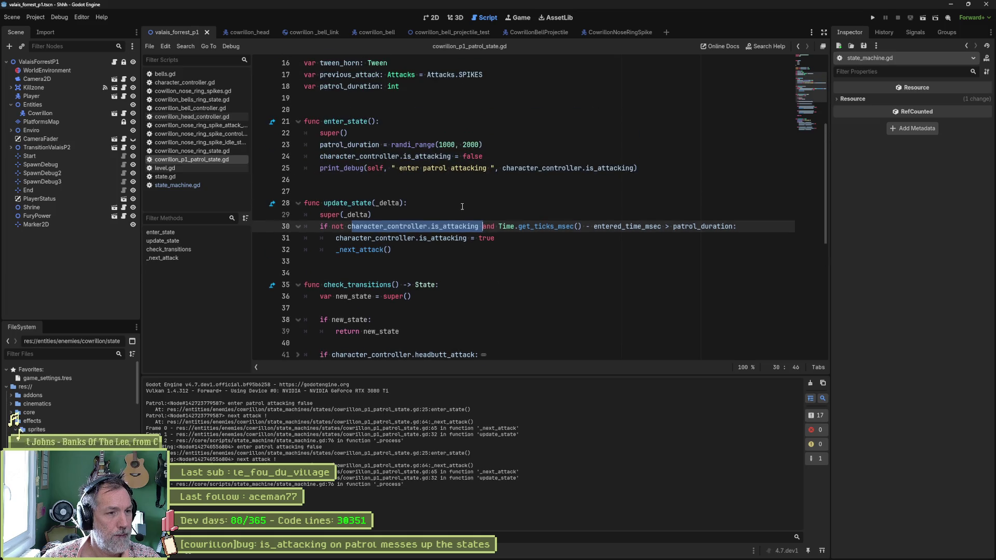
{"action": "scroll", "coordinate": [463, 207], "scroll_direction": "up", "scroll_amount": 2}
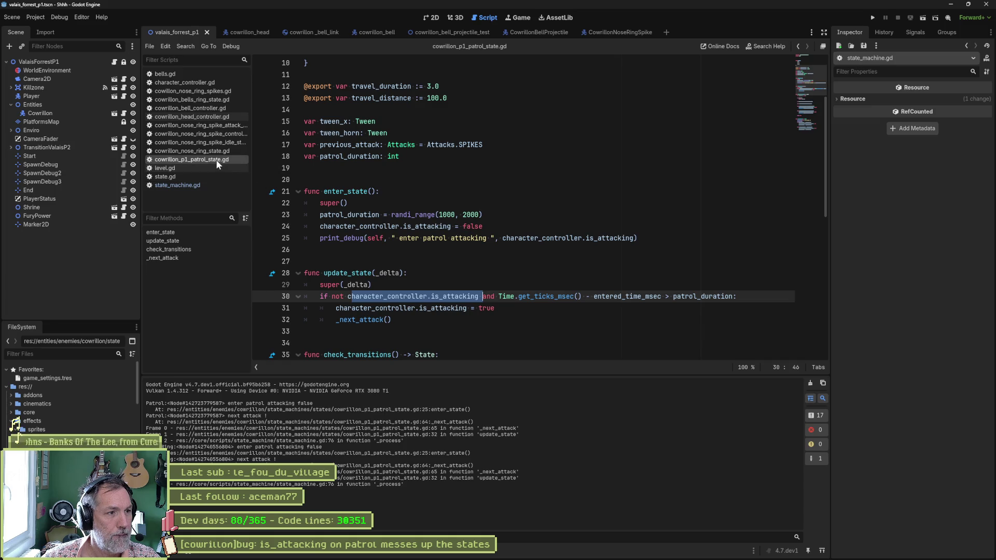
{"action": "scroll", "coordinate": [394, 191], "scroll_direction": "up", "scroll_amount": 3}
{"action": "scroll", "coordinate": [441, 202], "scroll_direction": "down", "scroll_amount": 4}
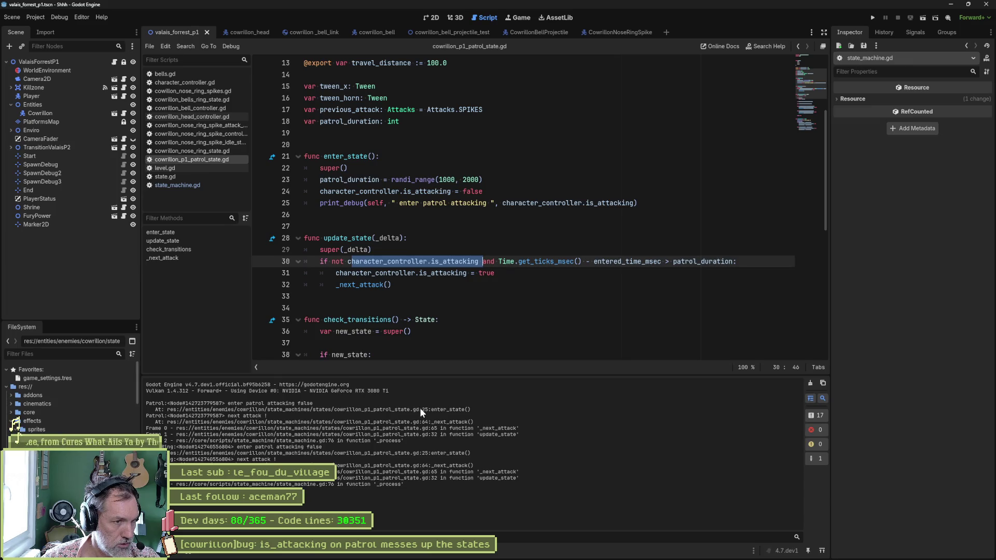
{"action": "scroll", "coordinate": [429, 333], "scroll_direction": "down", "scroll_amount": 5}
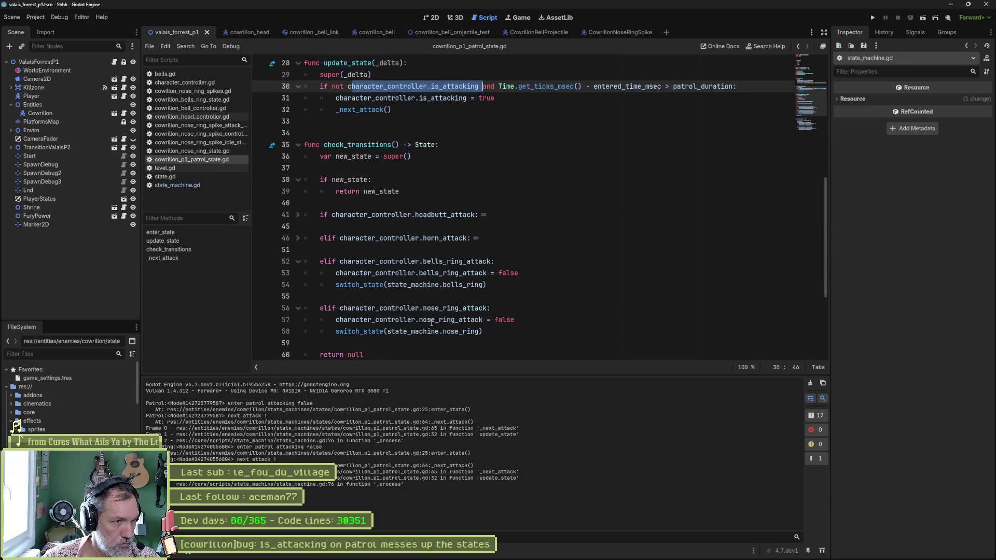
{"action": "scroll", "coordinate": [439, 306], "scroll_direction": "down", "scroll_amount": 4}
Remove the print_stack() line from _next_attack and run the current scene with F6
{"action": "left_click", "coordinate": [441, 261]}
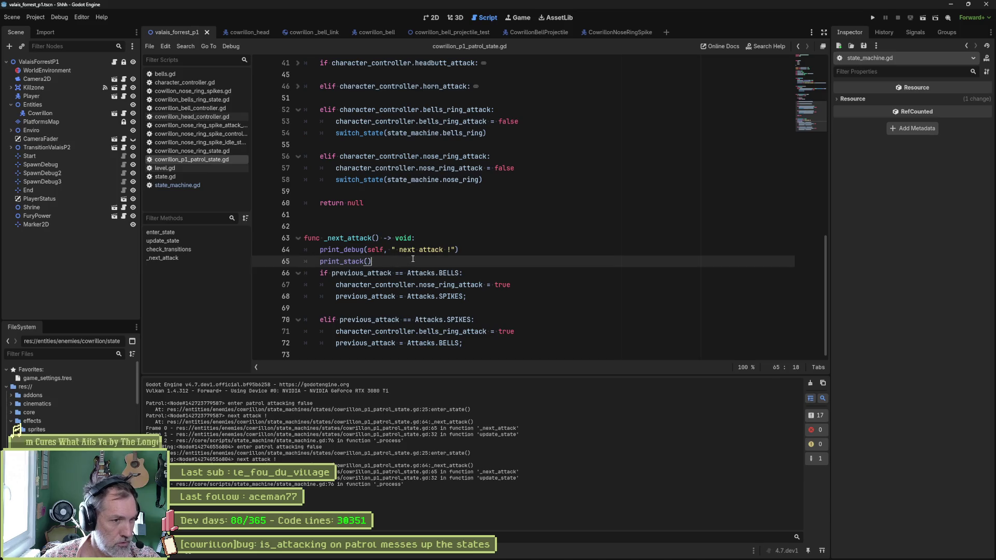
{"action": "key", "text": "ctrl+shift+k"}
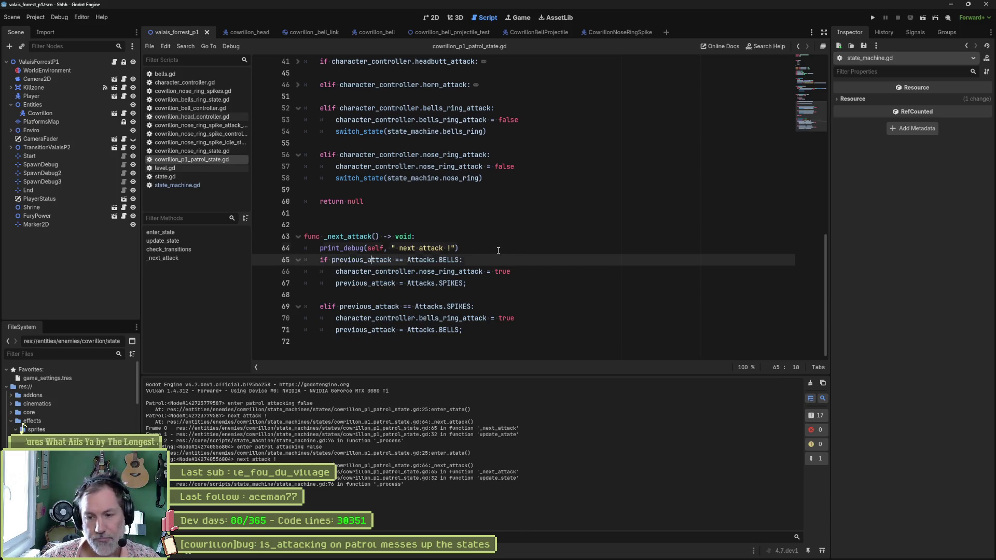
{"action": "left_click", "coordinate": [498, 250]}
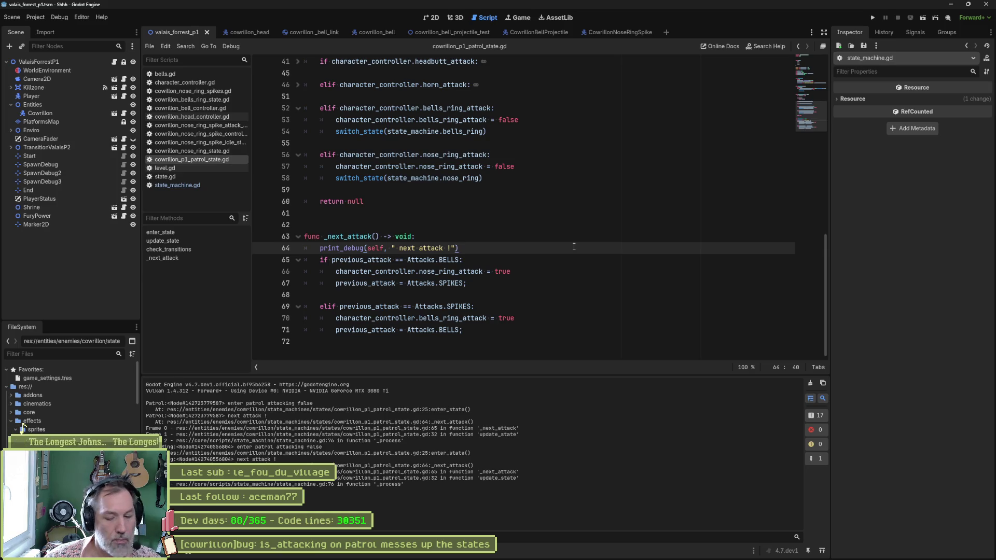
{"action": "key", "text": "F6"}
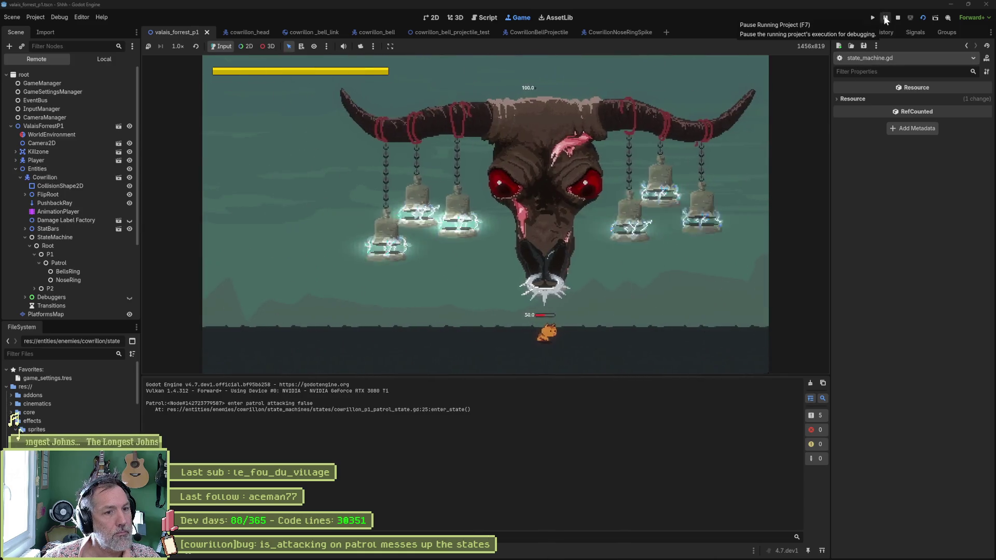
Pause the running game and set a breakpoint on line 31, the is_attacking = true assignment
{"action": "left_click", "coordinate": [886, 20]}
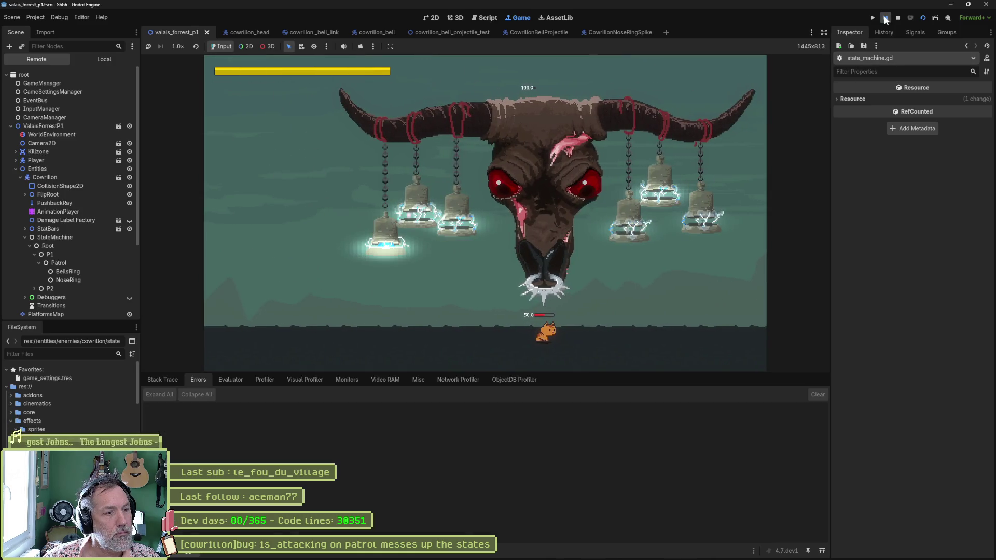
{"action": "left_click", "coordinate": [474, 19]}
{"action": "scroll", "coordinate": [344, 226], "scroll_direction": "up", "scroll_amount": 5}
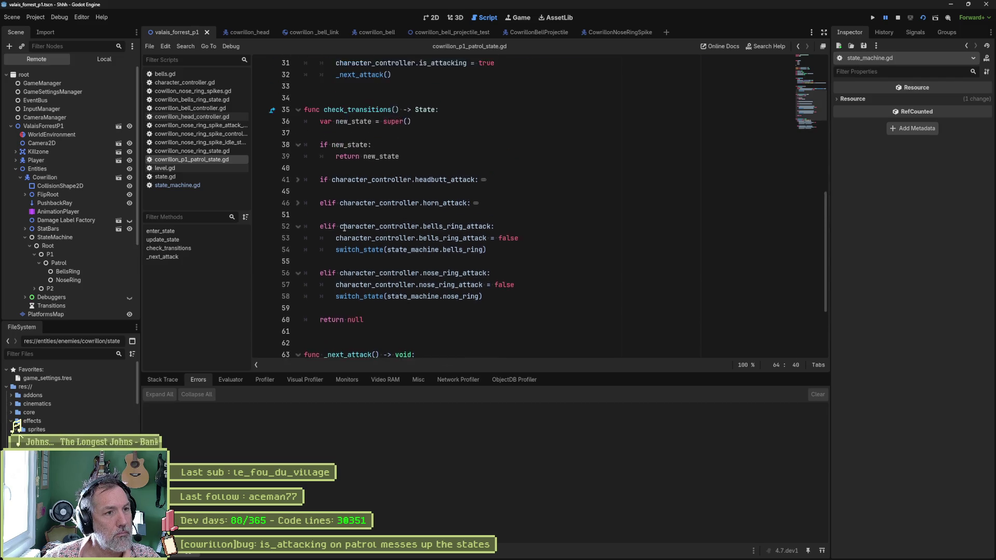
{"action": "scroll", "coordinate": [345, 231], "scroll_direction": "down", "scroll_amount": 5}
{"action": "left_click", "coordinate": [352, 250]}
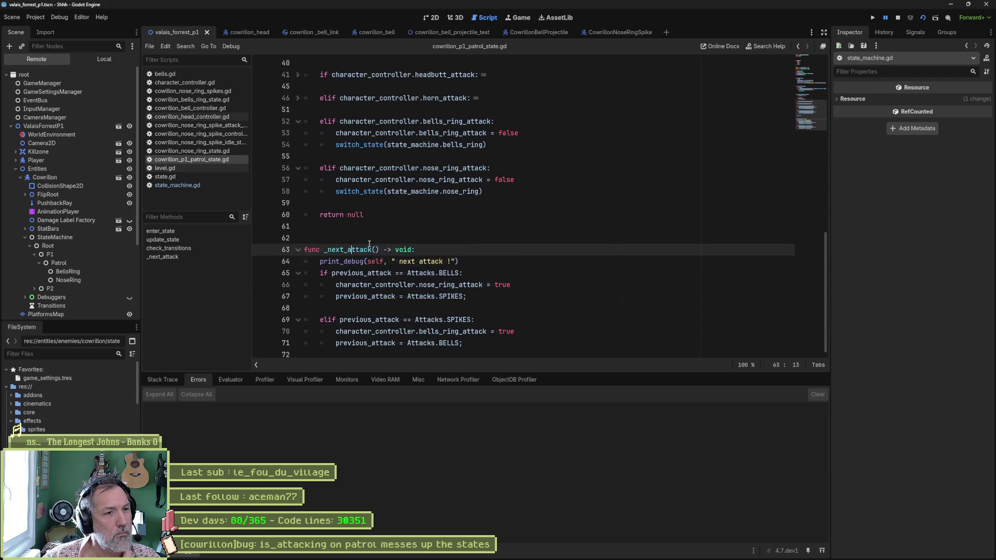
{"action": "scroll", "coordinate": [364, 228], "scroll_direction": "up", "scroll_amount": 7}
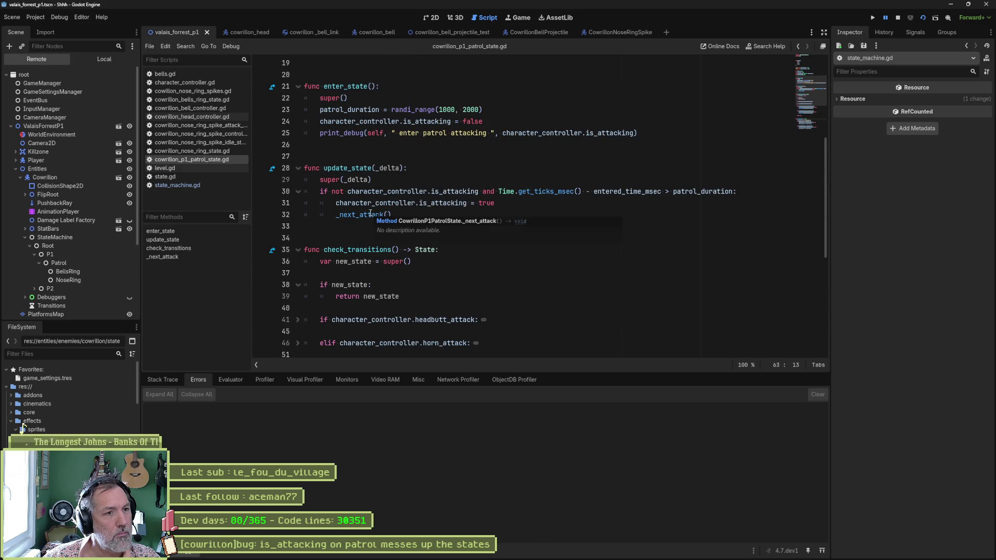
{"action": "left_click", "coordinate": [262, 208]}
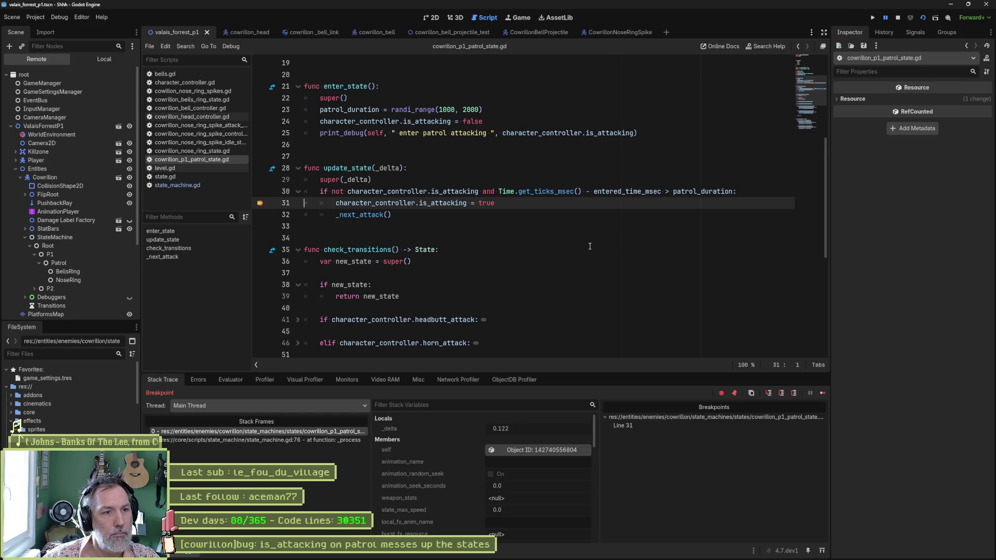
Inspect the state_machine.gd calling frame, return to the patrol frame at line 31, then stop the game
{"action": "left_click", "coordinate": [304, 443]}
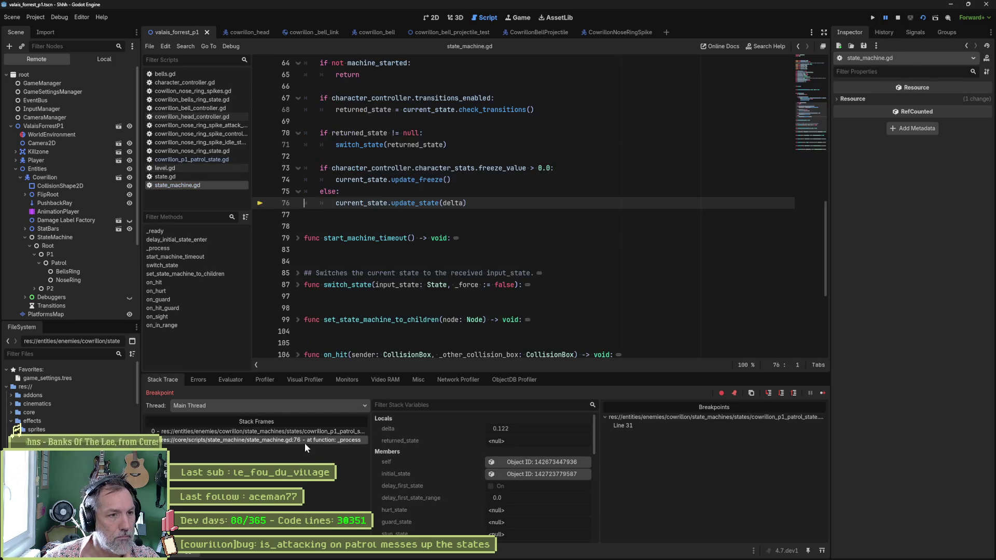
{"action": "left_click", "coordinate": [307, 431]}
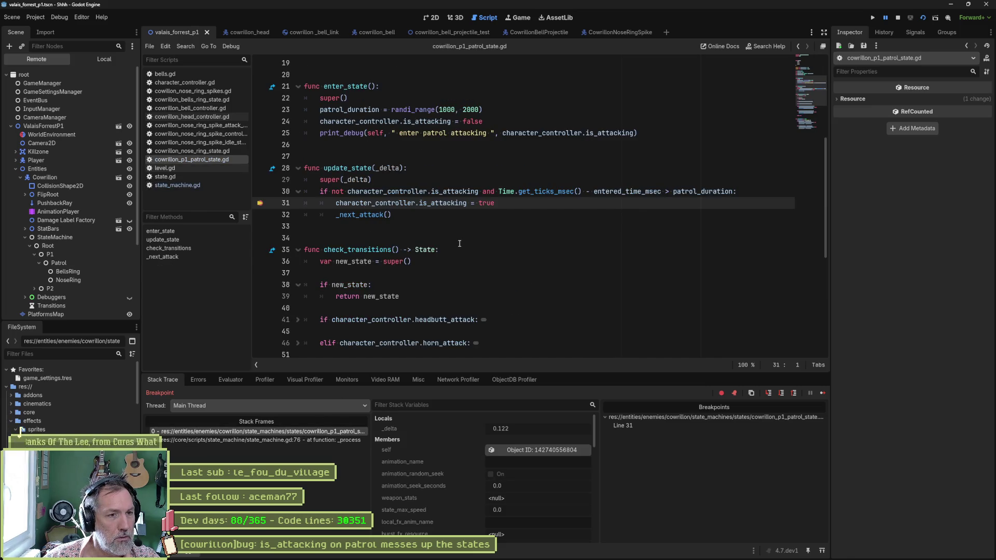
{"action": "mouse_move", "coordinate": [456, 193]}
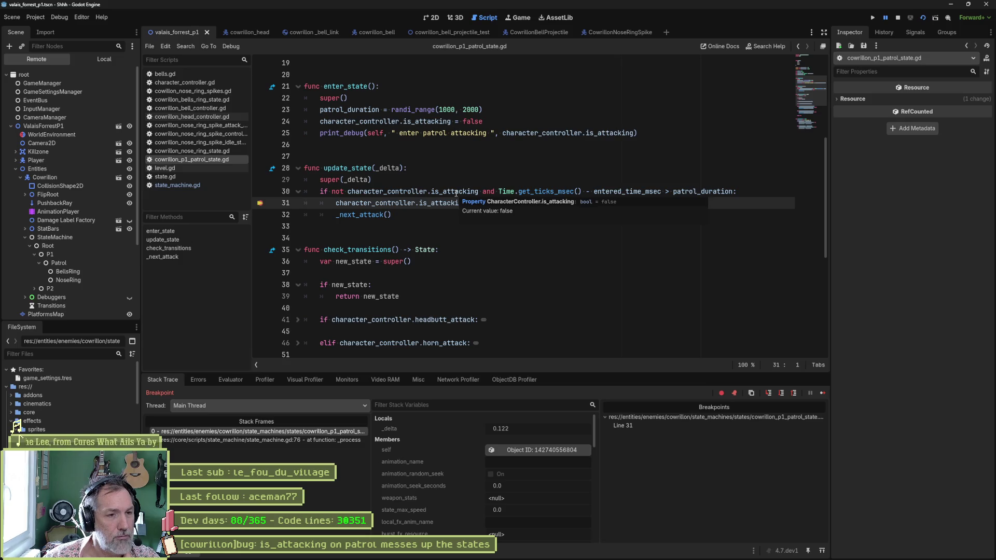
{"action": "left_click", "coordinate": [897, 19]}
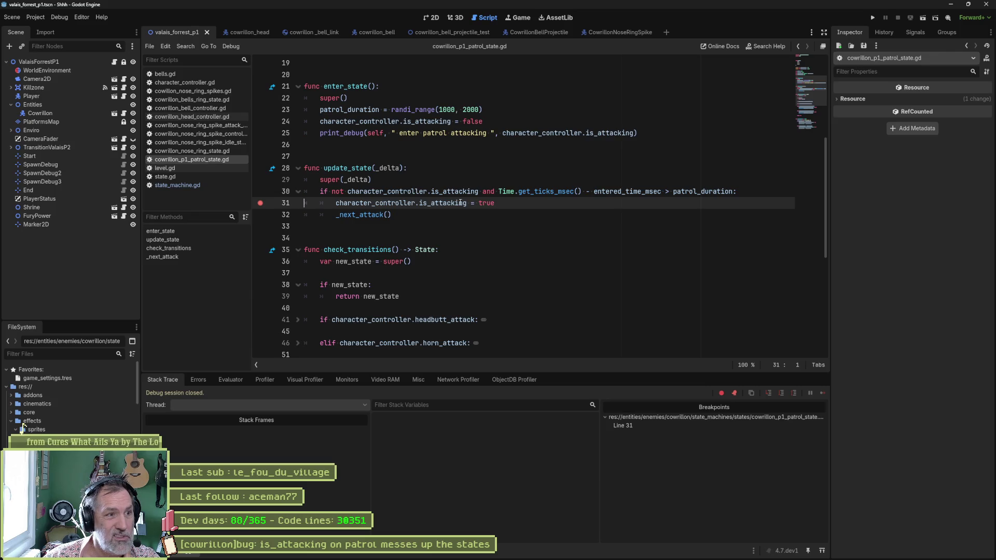
Clear the line 31 breakpoint and search the project for 'character_controller.is_attacking ='
{"action": "left_click", "coordinate": [261, 203]}
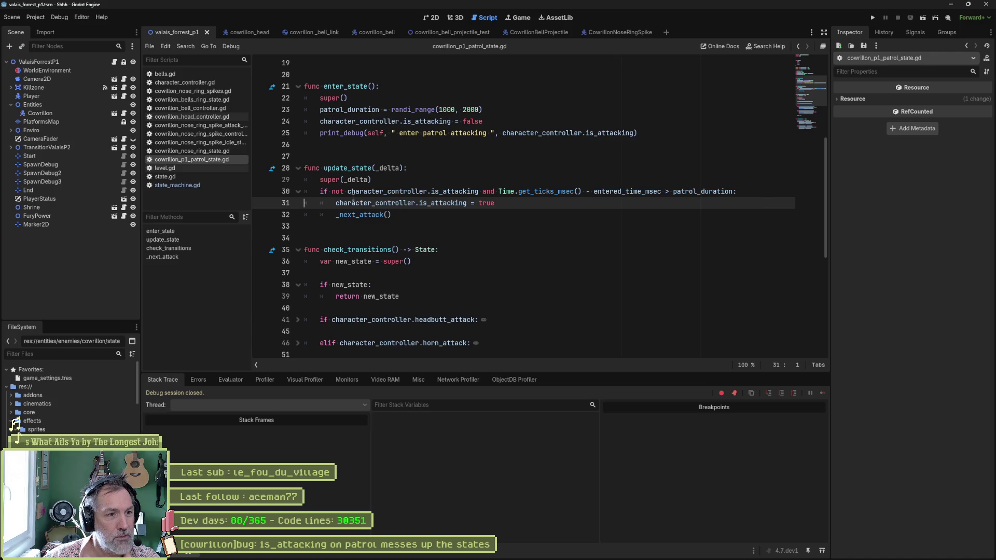
{"action": "left_click_drag", "start_coordinate": [348, 192], "coordinate": [478, 191]}
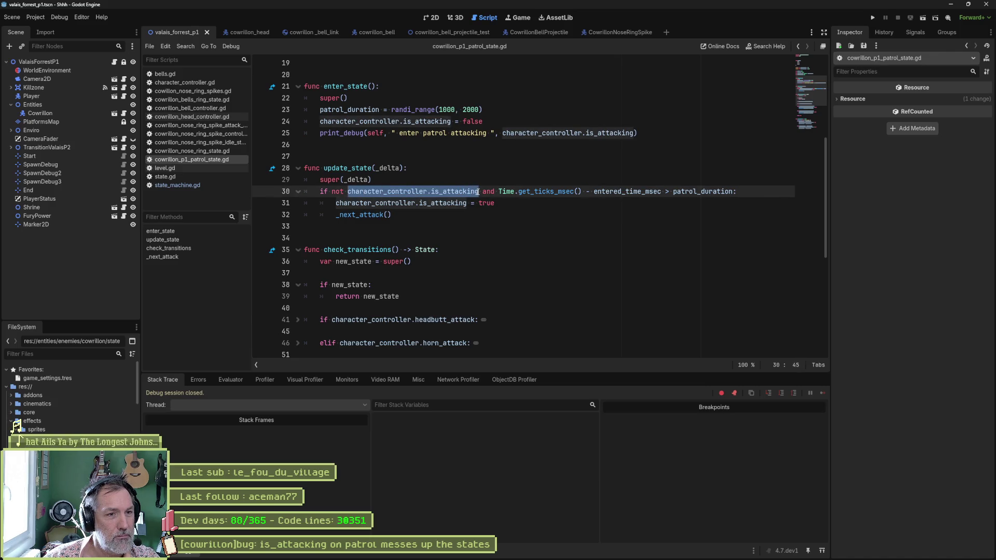
{"action": "left_click", "coordinate": [382, 204]}
{"action": "left_click_drag", "start_coordinate": [336, 203], "coordinate": [496, 203]}
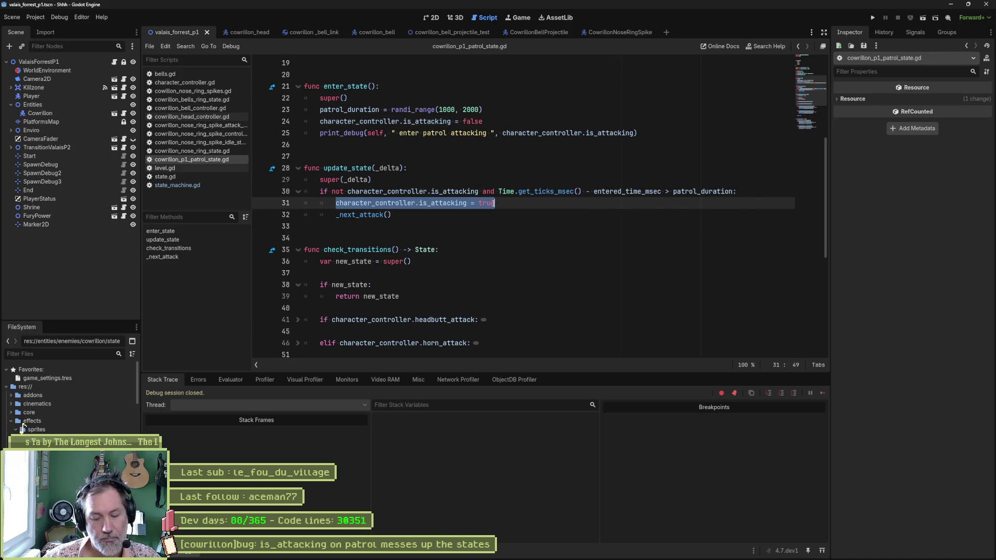
{"action": "key", "text": "ctrl+shift+f"}
{"action": "key", "text": "End"}
Search the whole project for 'character_controller.is_attacking = false'
{"action": "key", "text": "BackSpace"}
{"action": "key", "text": "BackSpace"}
{"action": "key", "text": "BackSpace"}
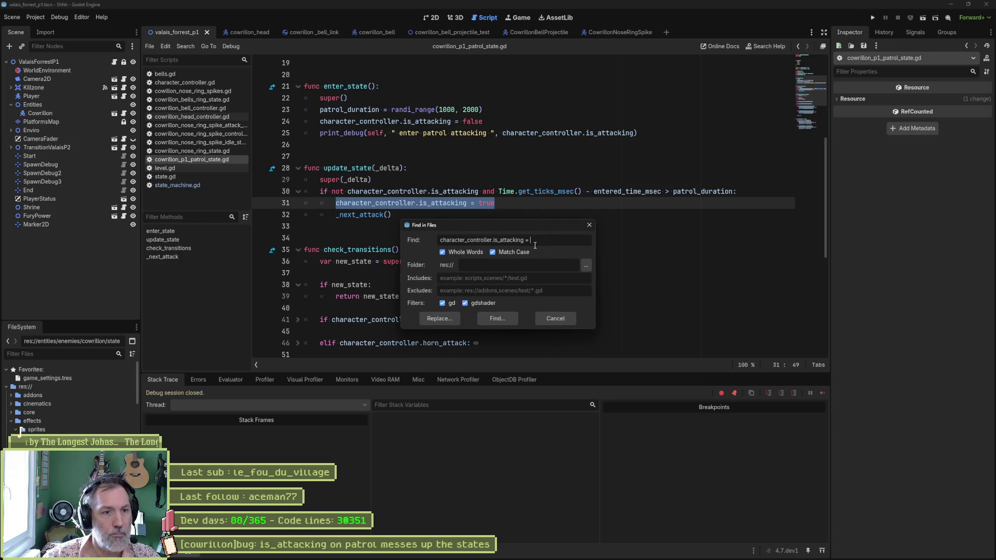
{"action": "type", "text": "false"}
{"action": "left_click", "coordinate": [490, 319]}
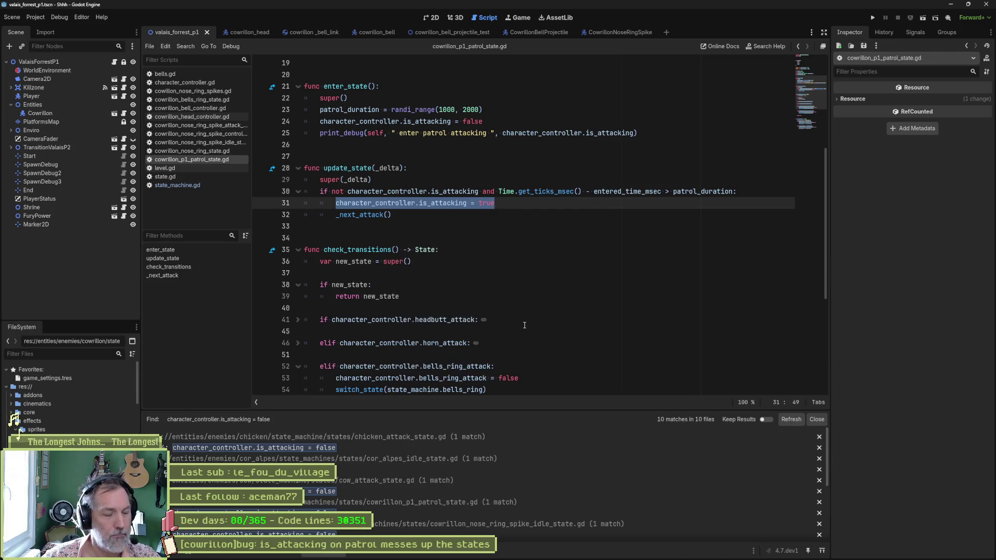
Collapse each file's match list in the search results, from chicken to scarecrow
{"action": "left_click", "coordinate": [489, 458]}
{"action": "left_click", "coordinate": [474, 439]}
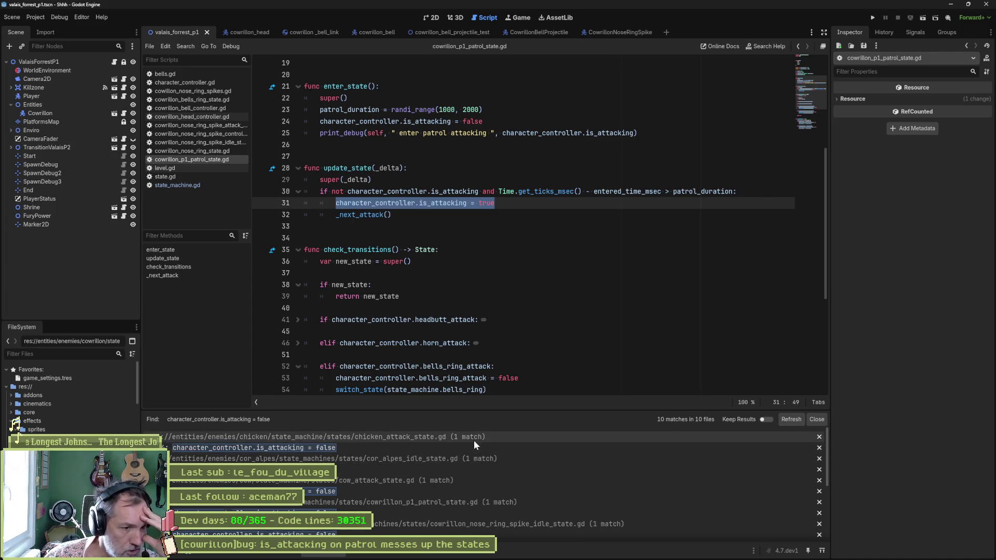
{"action": "left_click", "coordinate": [458, 457]}
{"action": "left_click", "coordinate": [459, 470]}
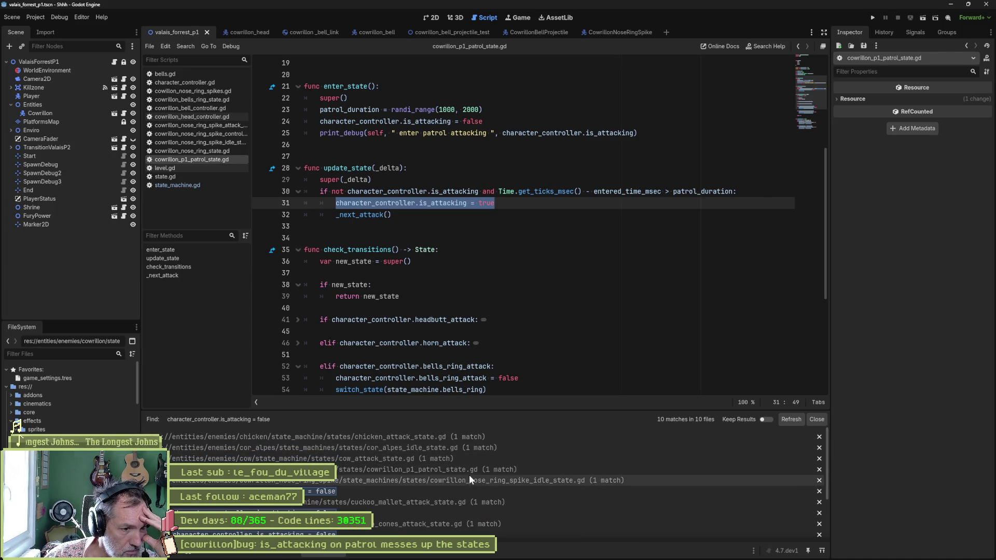
{"action": "left_click", "coordinate": [469, 481]}
{"action": "left_click", "coordinate": [467, 492]}
{"action": "left_click", "coordinate": [467, 502]}
{"action": "left_click", "coordinate": [468, 513]}
{"action": "left_click", "coordinate": [469, 524]}
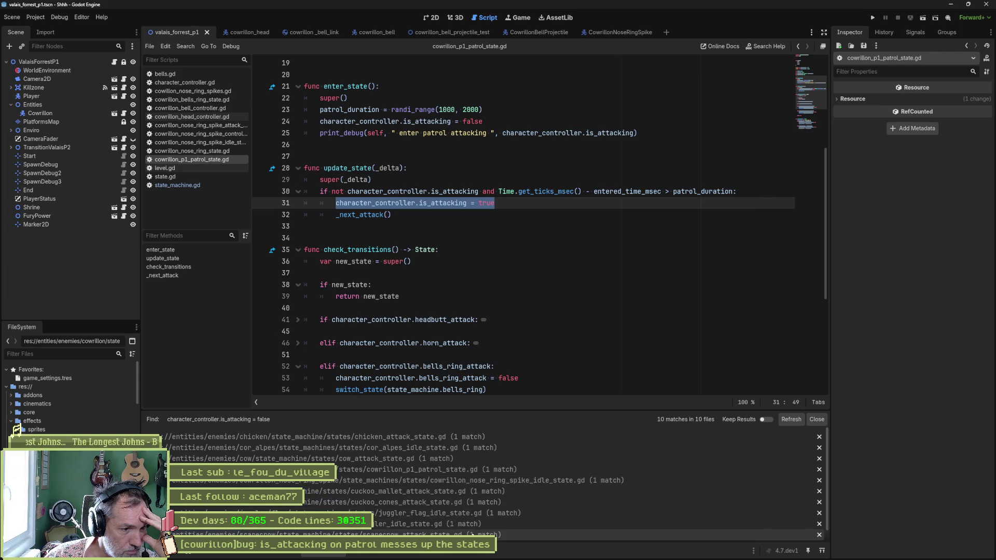
{"action": "scroll", "coordinate": [483, 522], "scroll_direction": "down", "scroll_amount": 1}
{"action": "left_click", "coordinate": [496, 526]}
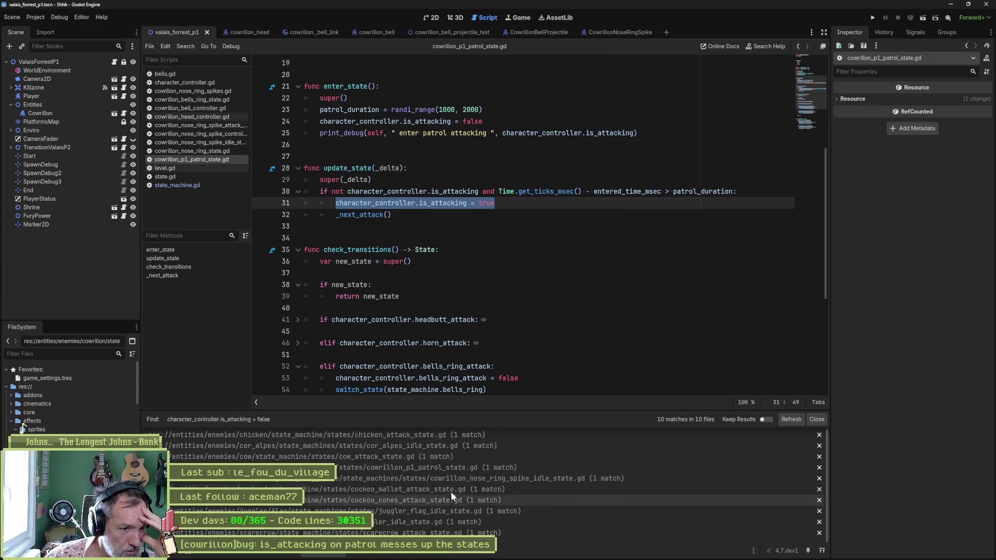
Open the patrol state's match on line 24 and bring back the Output log
{"action": "left_click", "coordinate": [471, 470]}
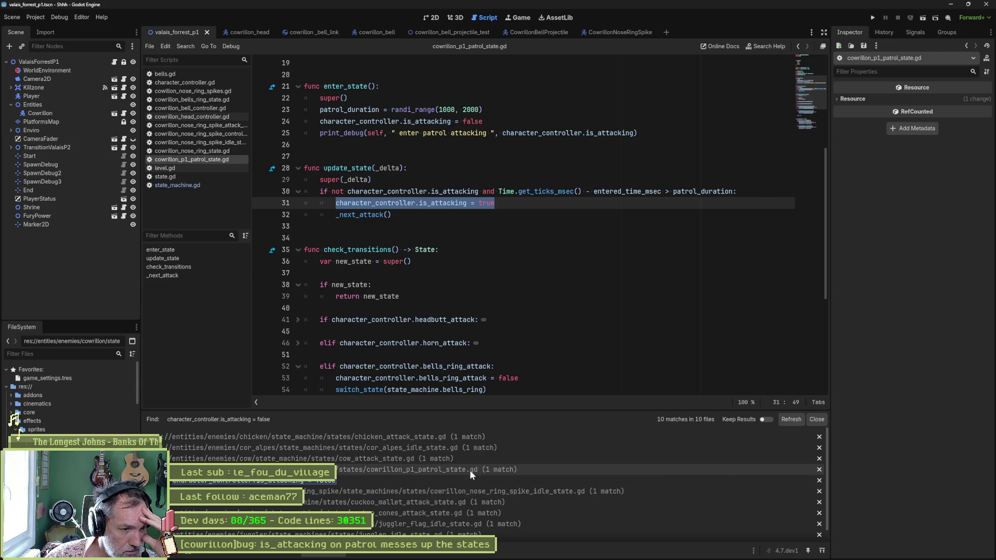
{"action": "left_click", "coordinate": [364, 480]}
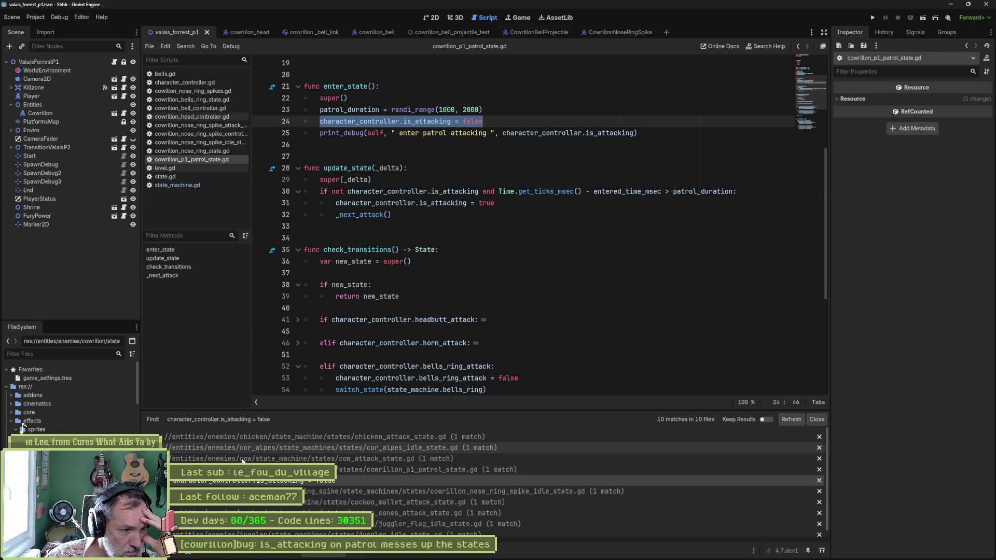
{"action": "left_click", "coordinate": [160, 551]}
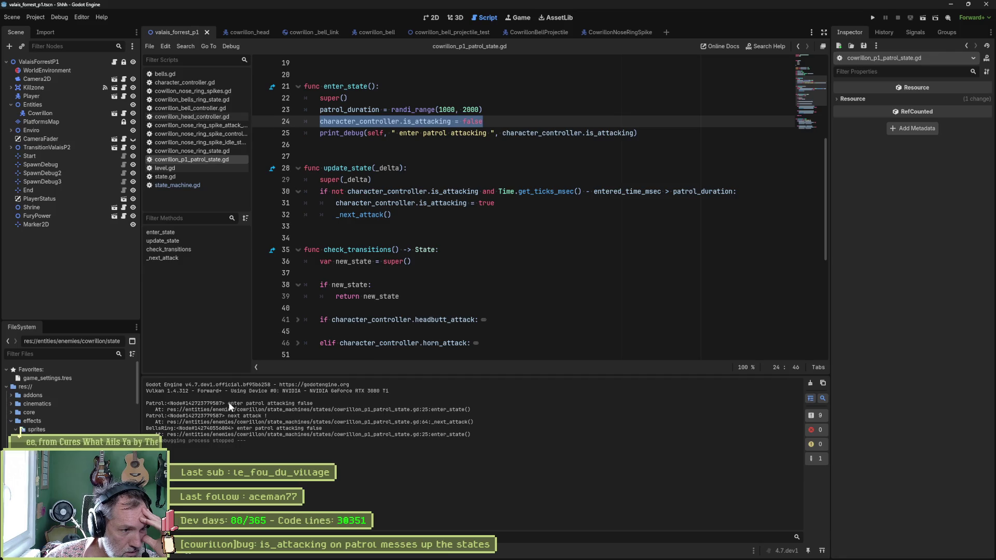
Review the patrol 'attacking false' messages in the Output log, then switch to cowrillon_bells_ring_state.gd
{"action": "left_click_drag", "start_coordinate": [227, 404], "coordinate": [312, 403]}
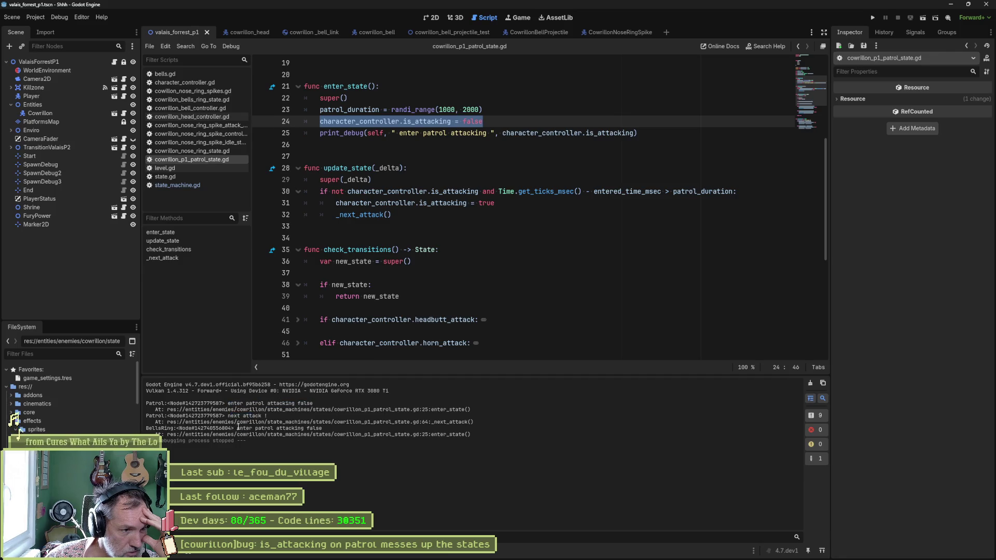
{"action": "left_click_drag", "start_coordinate": [237, 428], "coordinate": [340, 430]}
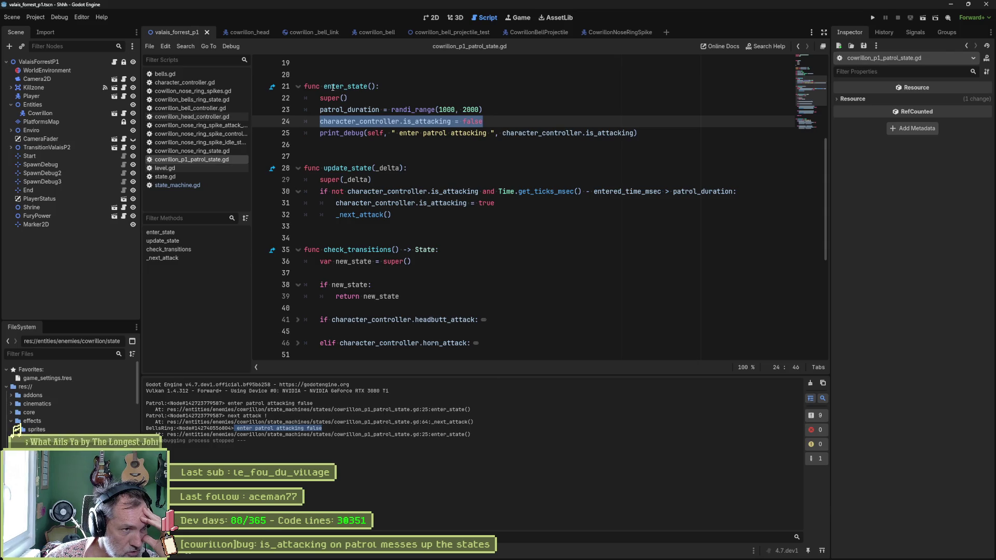
{"action": "left_click_drag", "start_coordinate": [324, 87], "coordinate": [377, 87]}
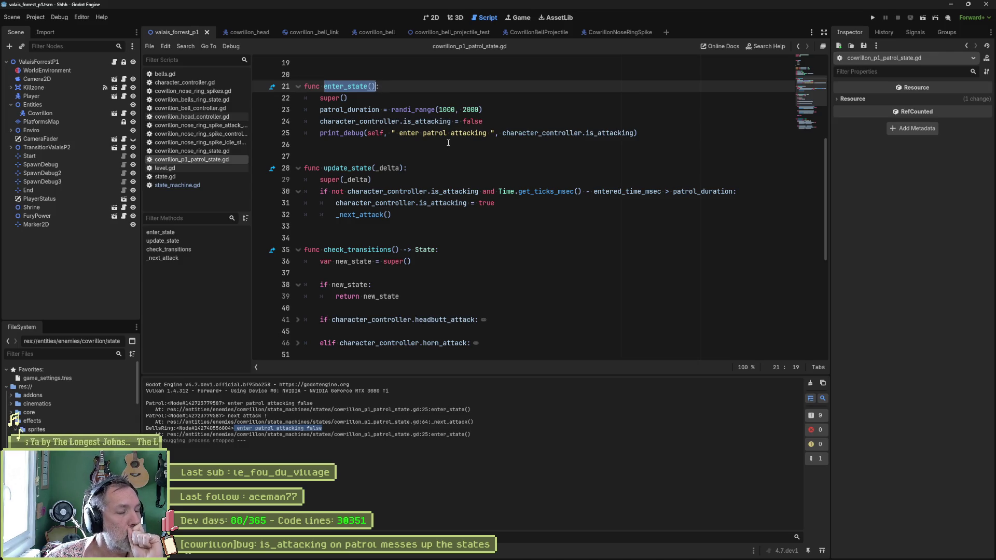
{"action": "mouse_move", "coordinate": [431, 122]}
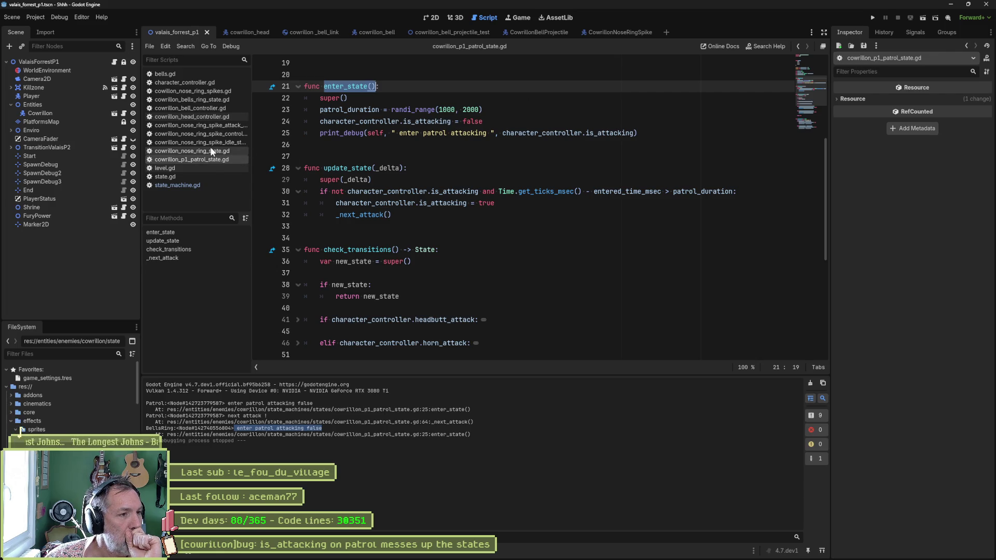
{"action": "left_click", "coordinate": [215, 101]}
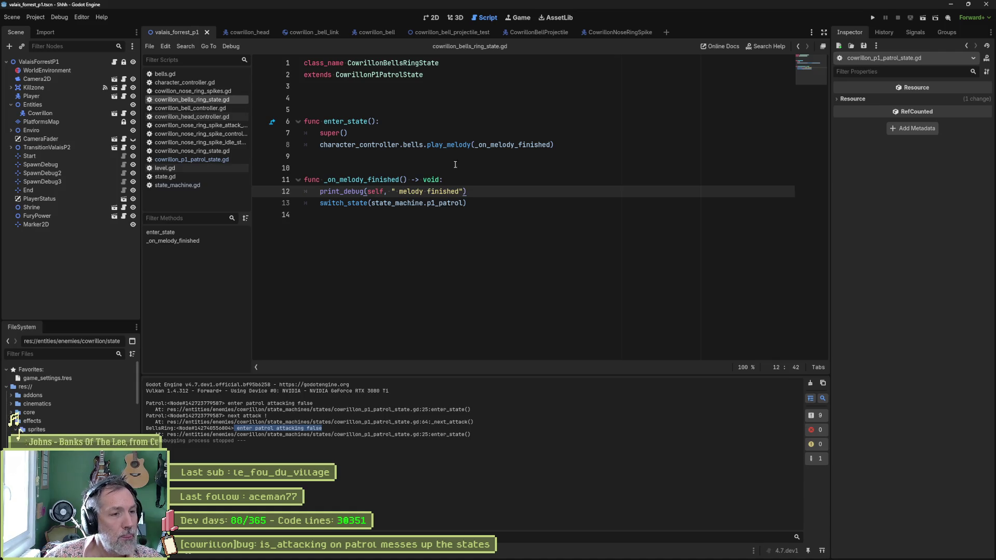
Add exit_state() calling super() and print_debug(self, " exit bells state"), then run the scene
{"action": "left_click", "coordinate": [458, 225]}
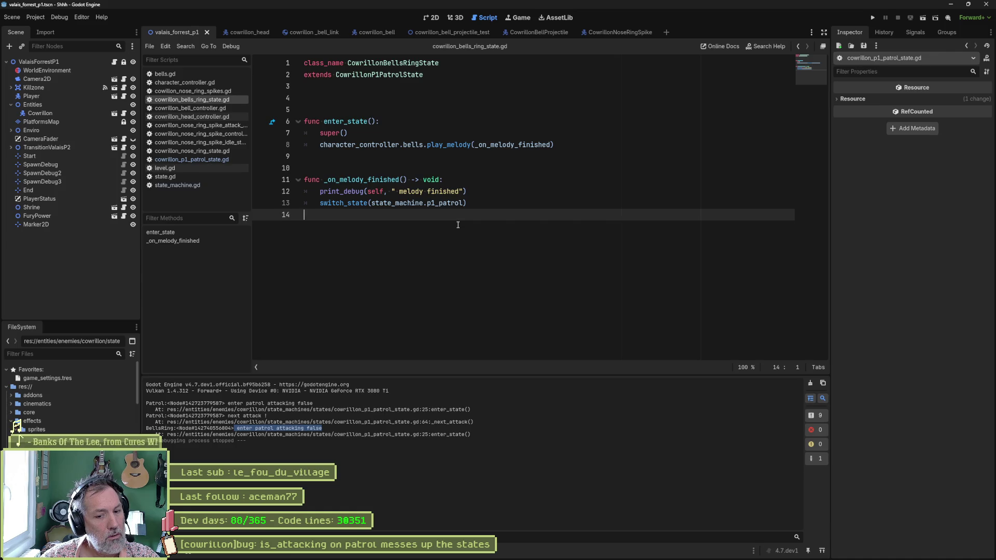
{"action": "key", "text": "Return"}
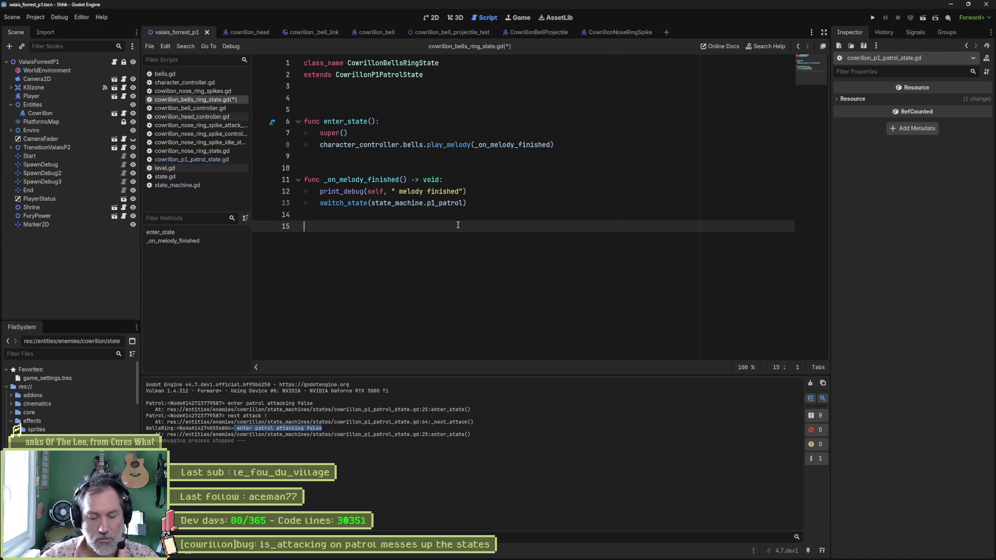
{"action": "key", "text": "Return"}
{"action": "type", "text": "func exit"}
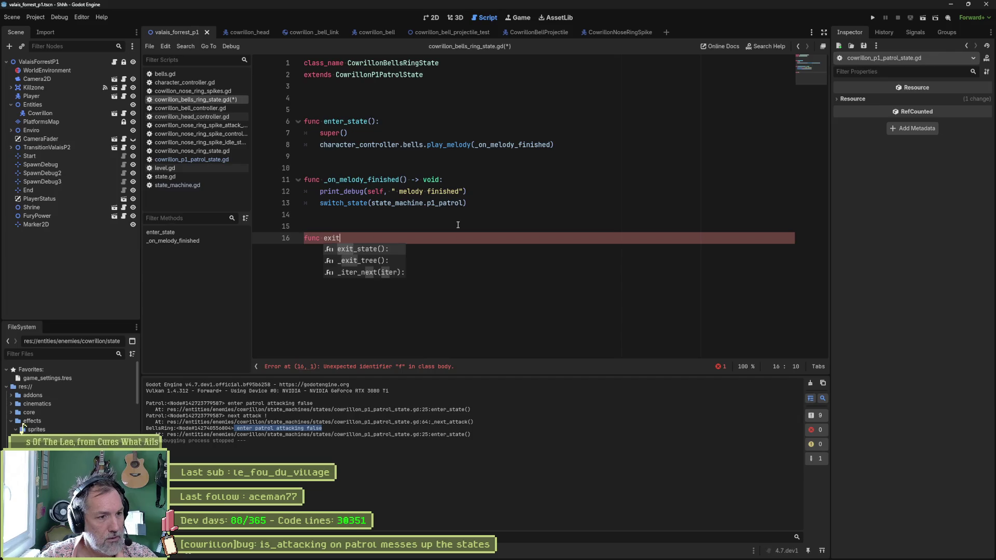
{"action": "key", "text": "Return"}
{"action": "key", "text": "Return"}
{"action": "type", "text": "super()"}
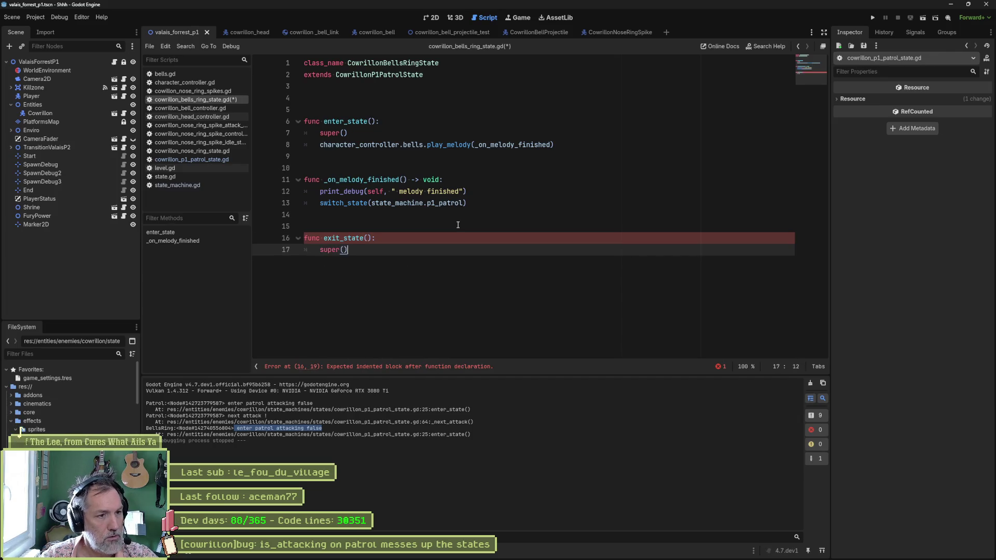
{"action": "key", "text": "Return"}
{"action": "type", "text": "print_debug"}
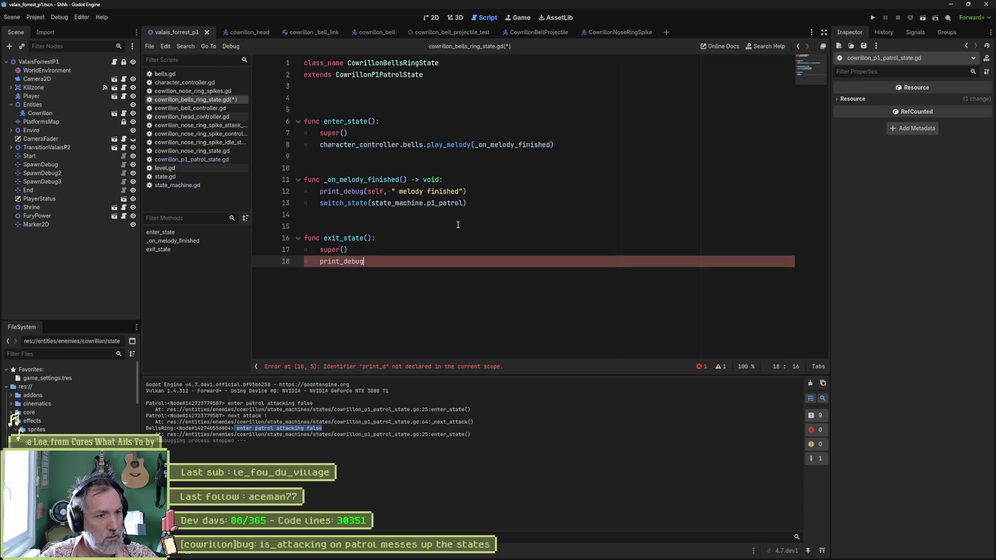
{"action": "type", "text": "(self, 2"}
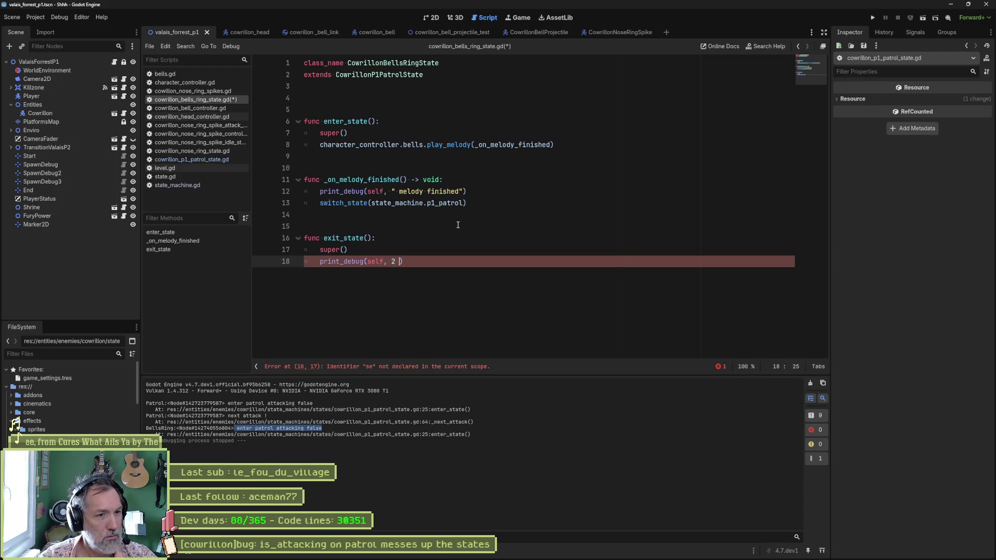
{"action": "key", "text": "BackSpace"}
{"action": "key", "text": "BackSpace"}
{"action": "type", "text": "\" exit "}
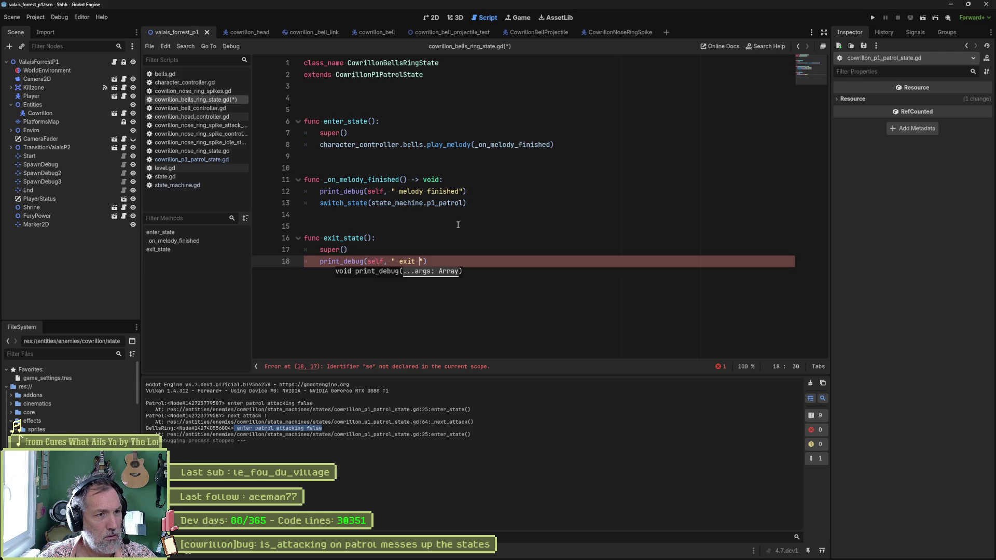
{"action": "type", "text": "bells stat"}
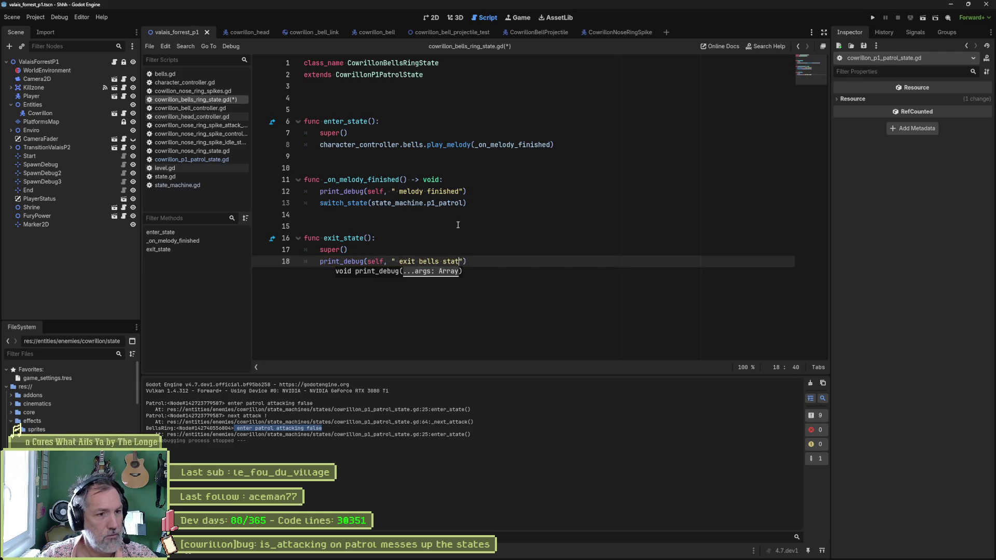
{"action": "type", "text": "e"}
{"action": "key", "text": "F6"}
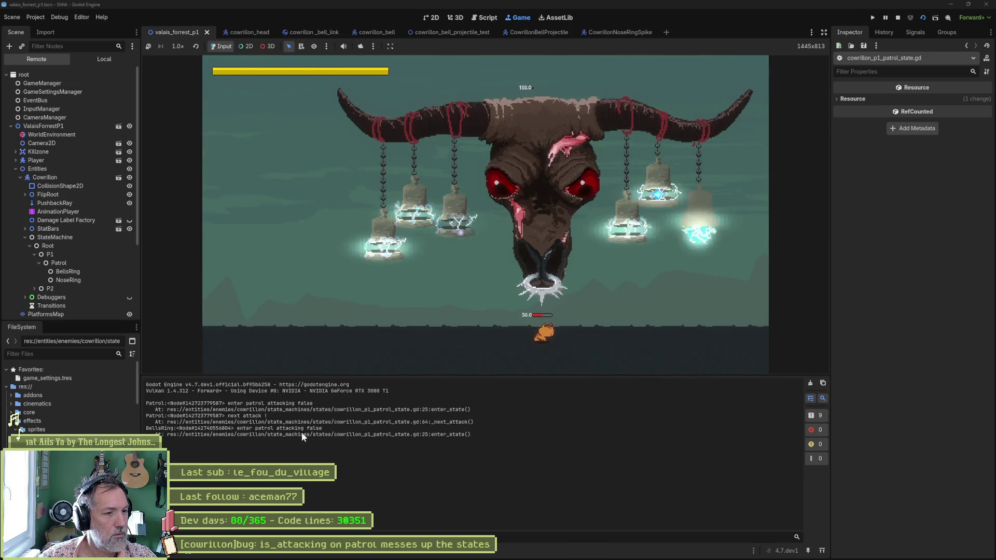
Stop the game, delete the exit_state function, and save the bells ring script
{"action": "key", "text": "F8"}
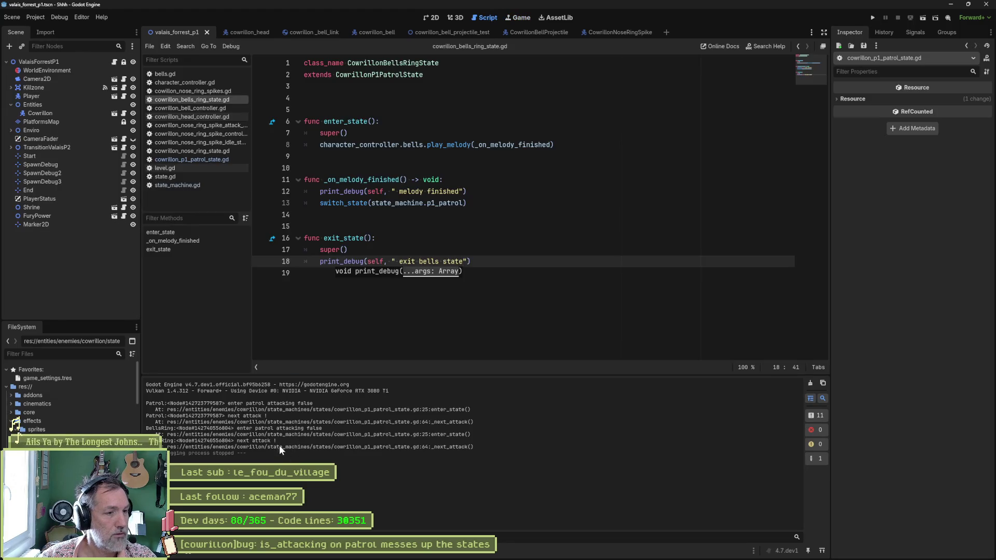
{"action": "left_click_drag", "start_coordinate": [483, 262], "coordinate": [514, 207]}
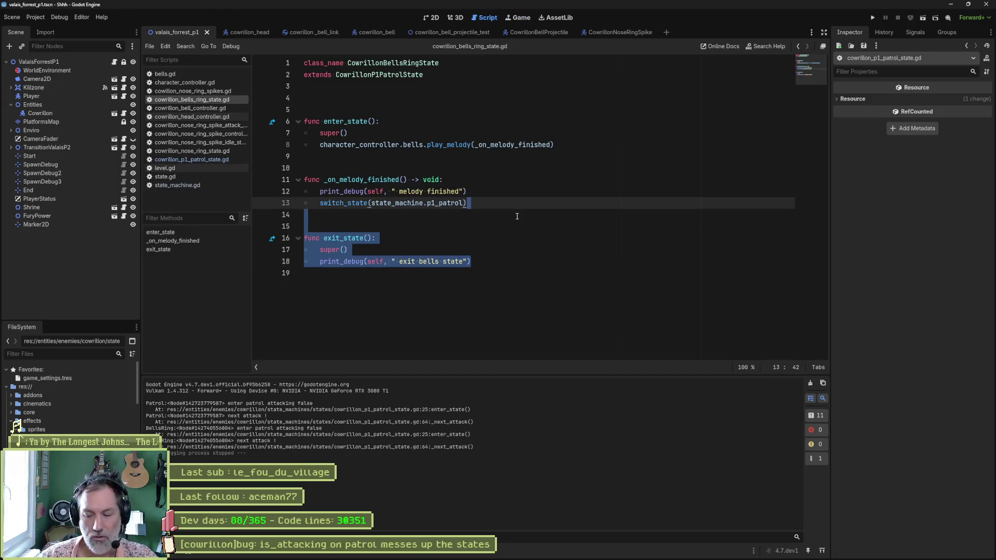
{"action": "key", "text": "BackSpace"}
{"action": "key", "text": "ctrl+s"}
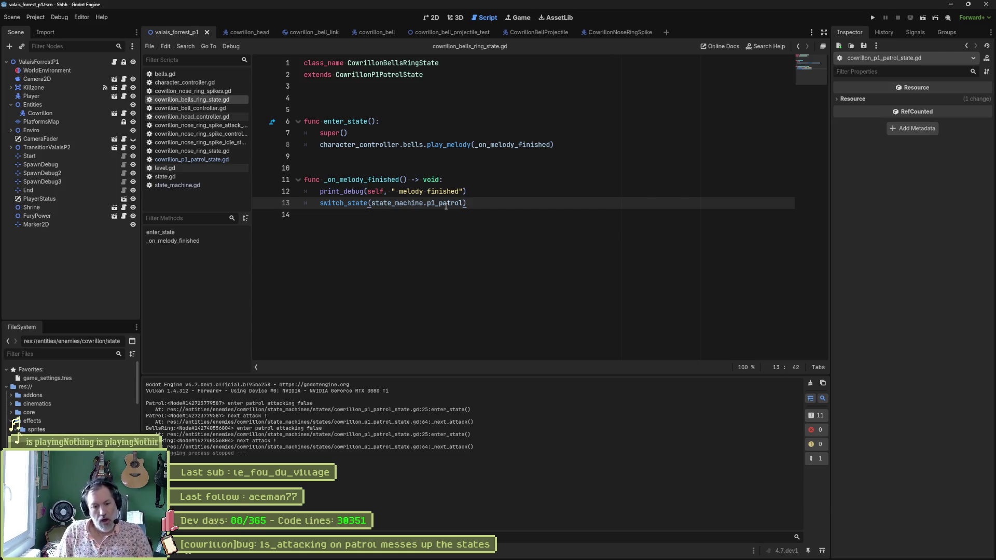
In cowrillon_nose_ring_state.gd, find state_machine.p1_patrol across all scripts and check both matches
{"action": "key", "text": "alt+Left"}
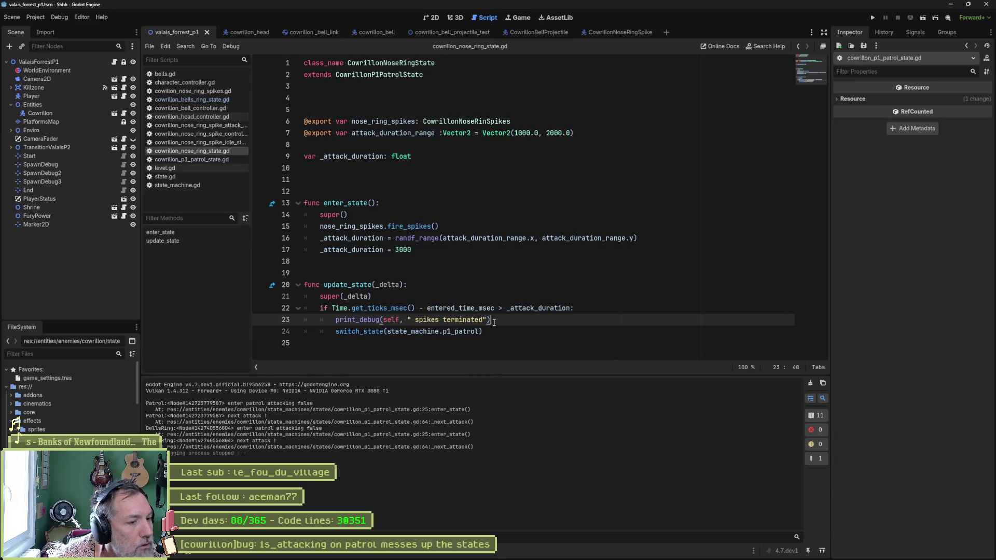
{"action": "left_click_drag", "start_coordinate": [494, 321], "coordinate": [324, 322]}
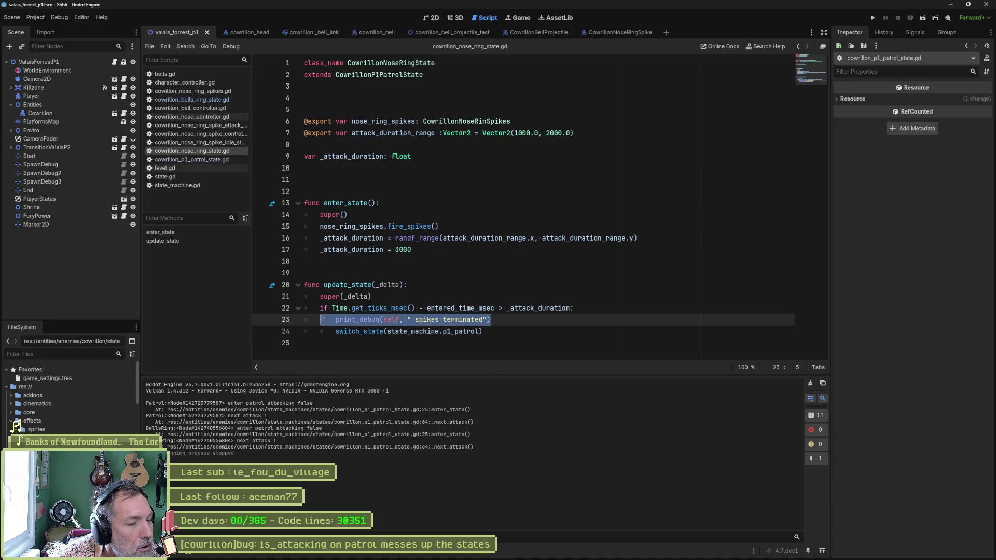
{"action": "left_click", "coordinate": [477, 308]}
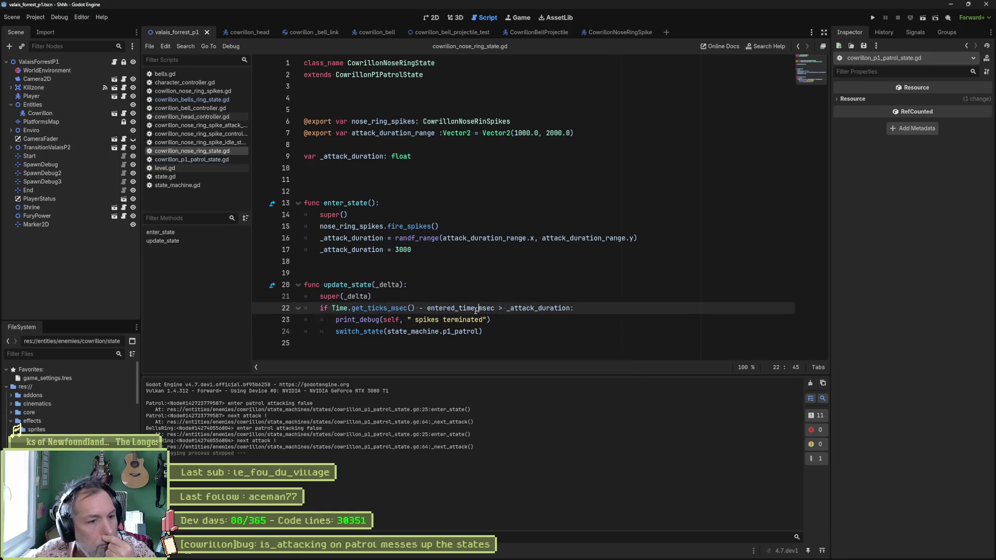
{"action": "left_click_drag", "start_coordinate": [388, 332], "coordinate": [481, 333]}
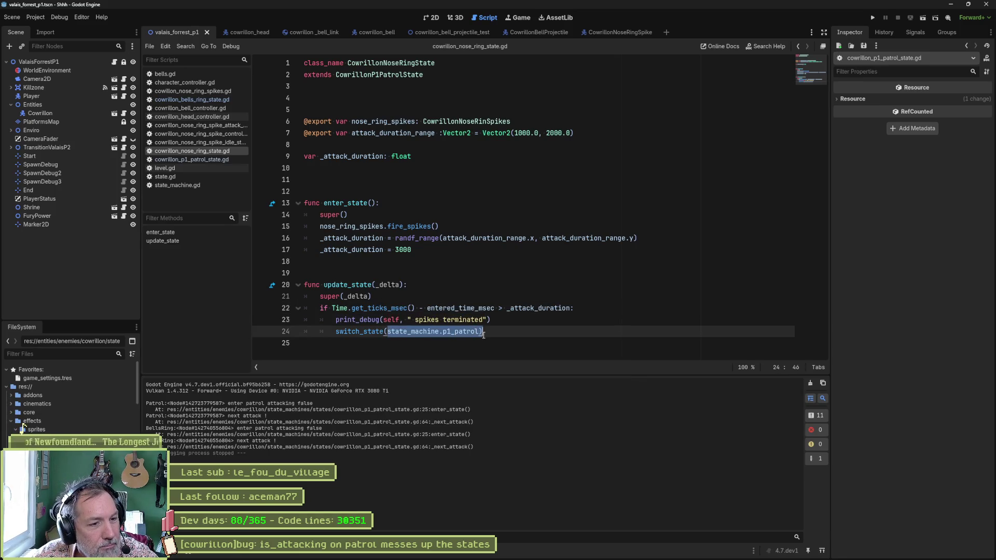
{"action": "key", "text": "ctrl+shift+f"}
{"action": "left_click", "coordinate": [513, 320]}
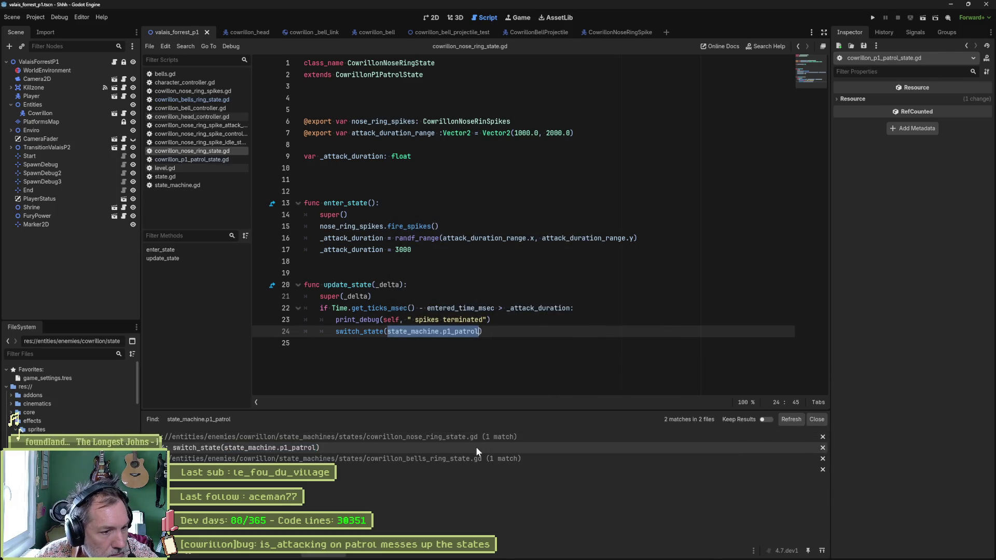
{"action": "left_click", "coordinate": [459, 469]}
{"action": "left_click", "coordinate": [465, 448]}
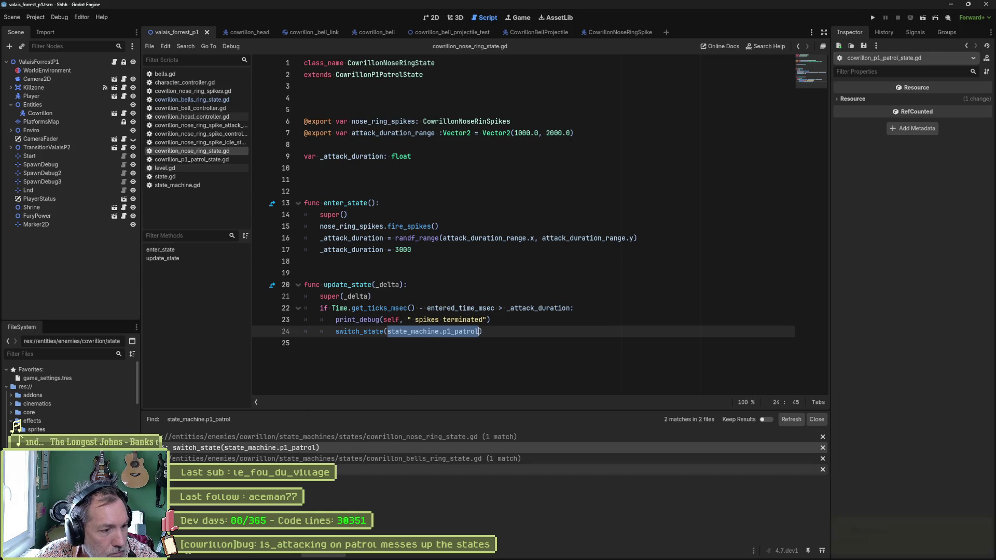
{"action": "key", "text": "alt+o"}
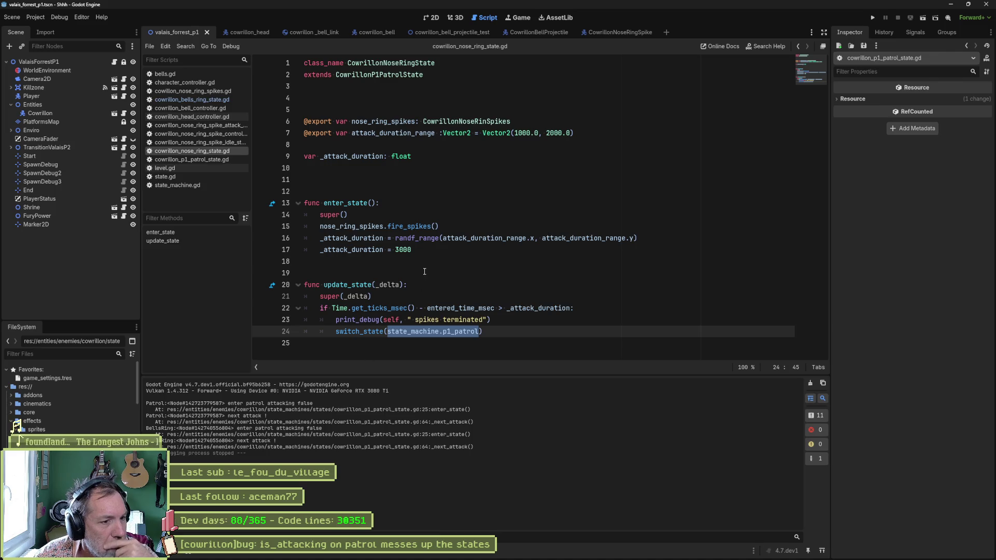
{"action": "left_click", "coordinate": [272, 203]}
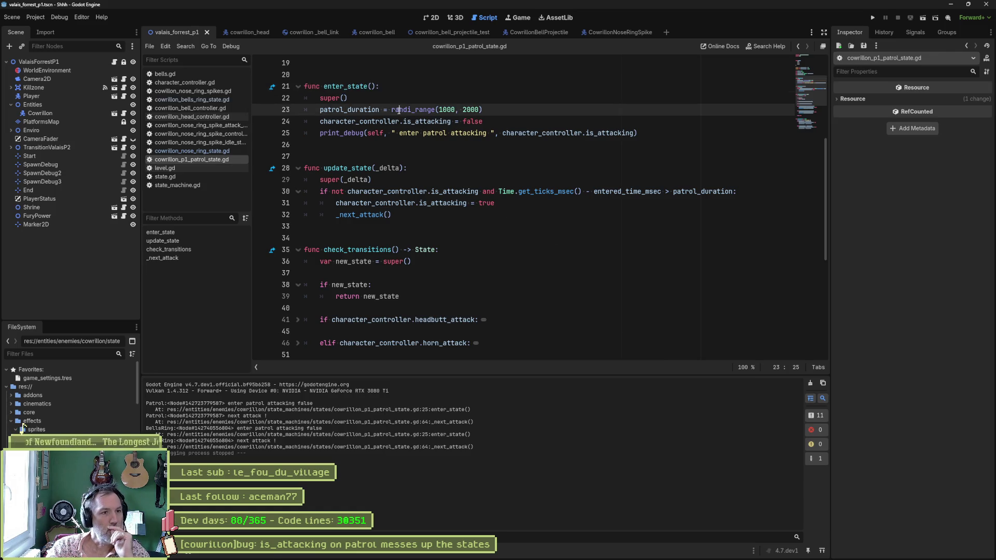
{"action": "left_click", "coordinate": [369, 98]}
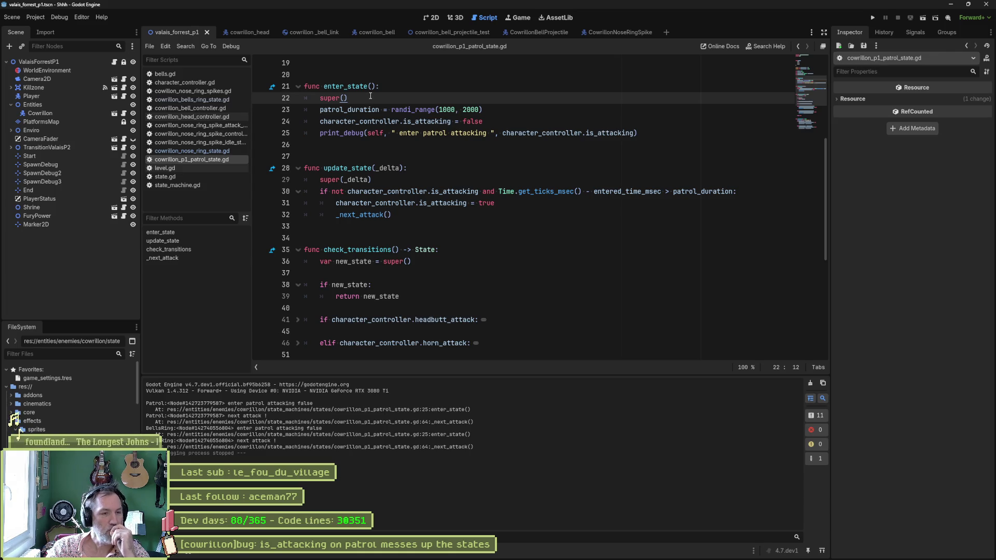
{"action": "left_click", "coordinate": [215, 151]}
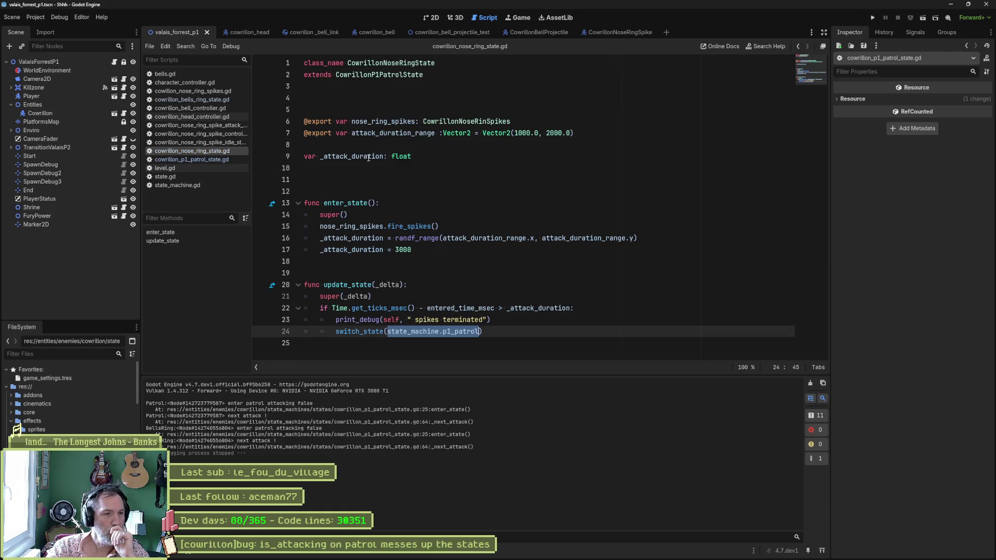
{"action": "double_click", "coordinate": [396, 75]}
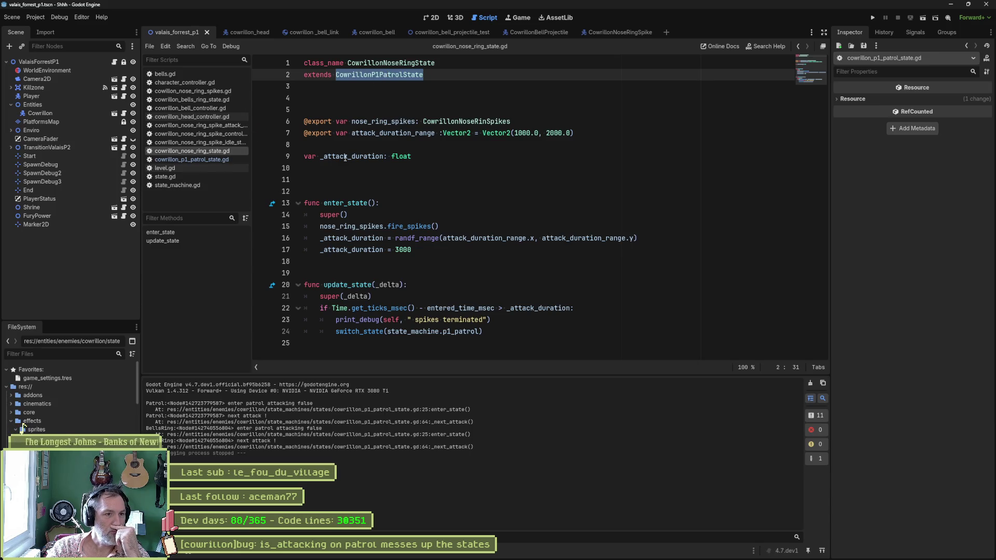
{"action": "left_click", "coordinate": [332, 214]}
{"action": "double_click", "coordinate": [329, 214]}
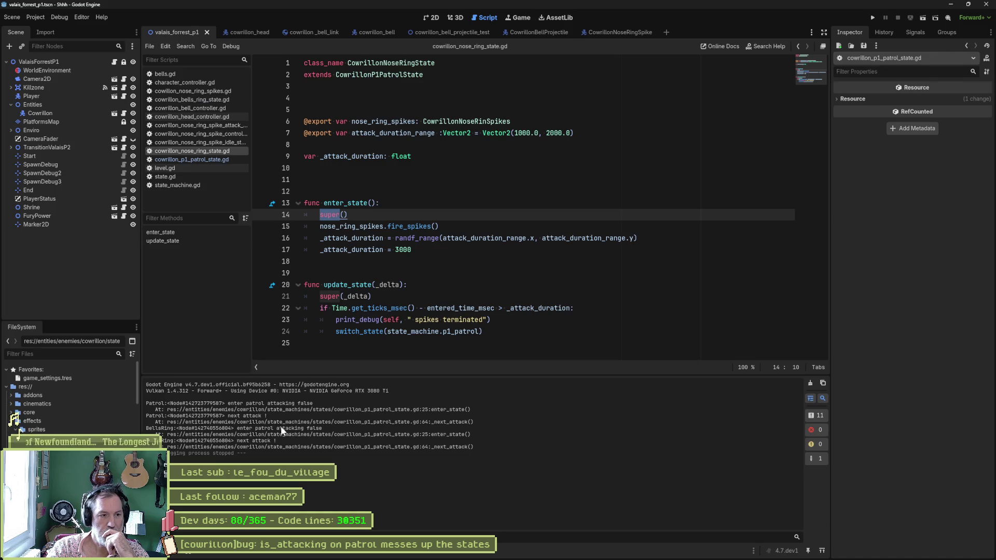
{"action": "left_click", "coordinate": [498, 203]}
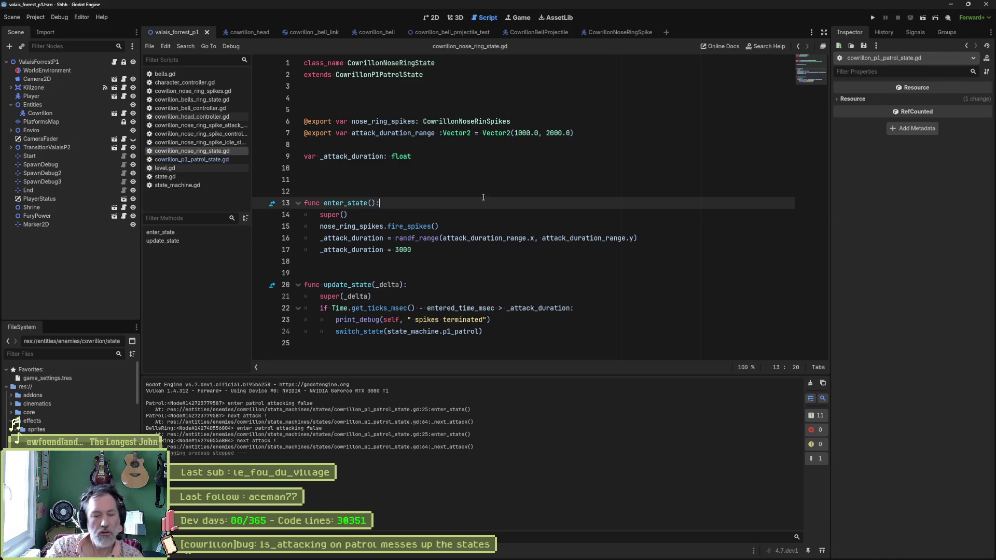
Test-run the game, stop it, and view enter_state in cowrillon_p1_patrol_state.gd
{"action": "key", "text": "F5"}
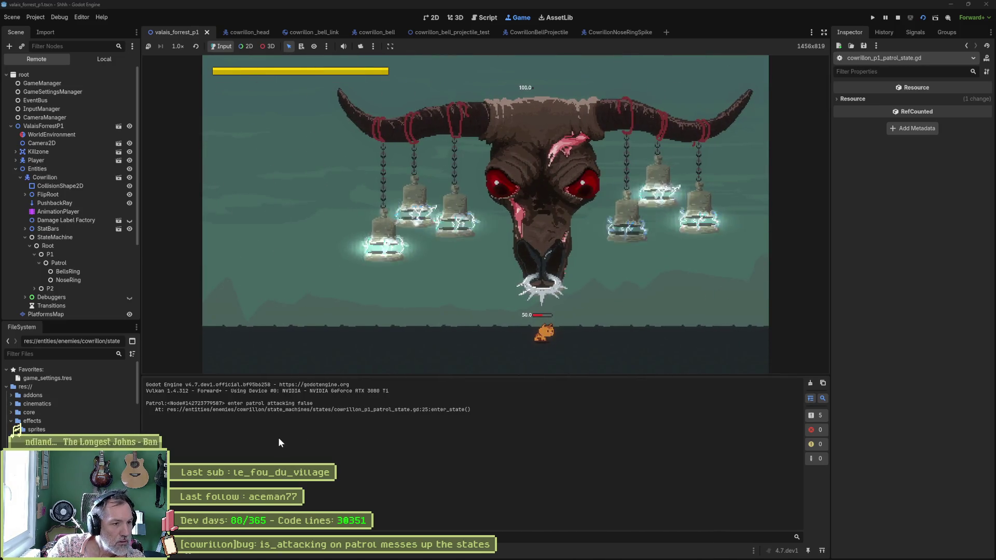
{"action": "key", "text": "F8"}
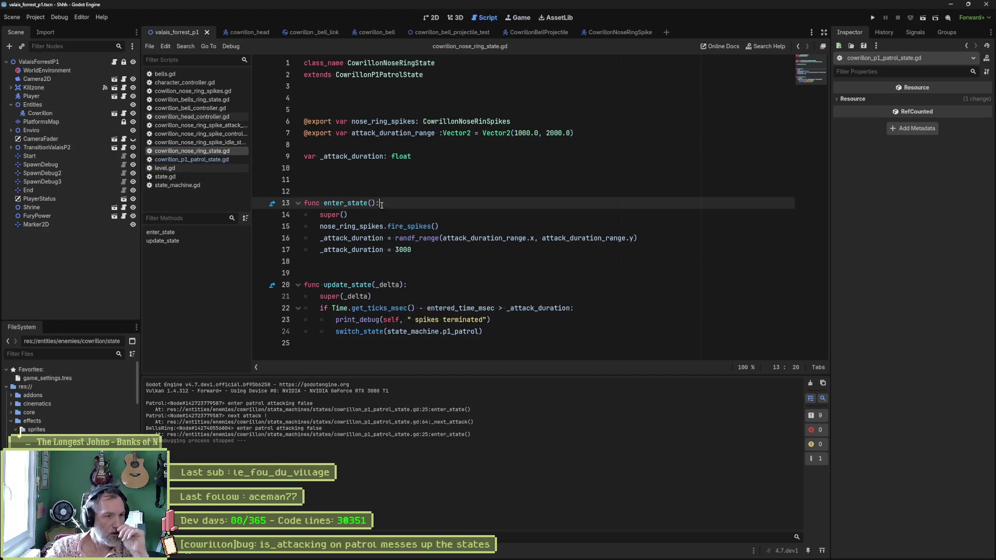
{"action": "double_click", "coordinate": [330, 215]}
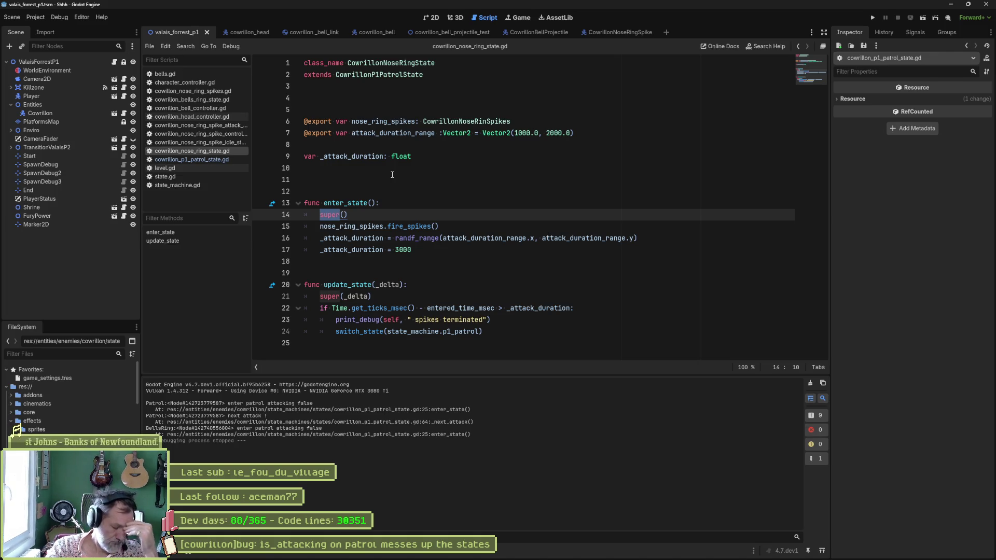
{"action": "left_click", "coordinate": [231, 159]}
{"action": "scroll", "coordinate": [551, 230], "scroll_direction": "up", "scroll_amount": 3}
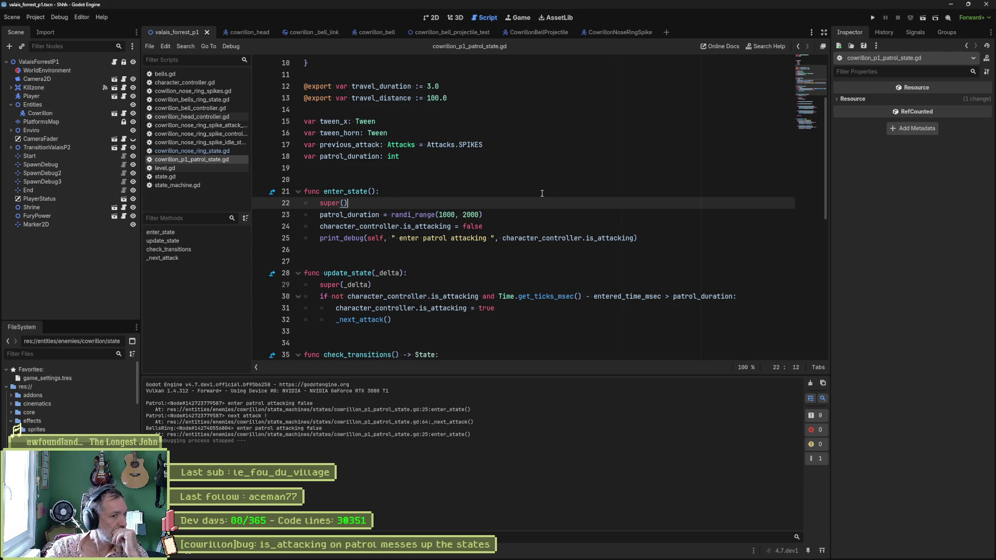
Insert 'if state_machine.current_state == self:' right after super() in enter_state
{"action": "left_click", "coordinate": [491, 229]}
{"action": "key", "text": "ctrl+shift+Left"}
{"action": "key", "text": "ctrl+shift+Left"}
{"action": "key", "text": "ctrl+shift+Left"}
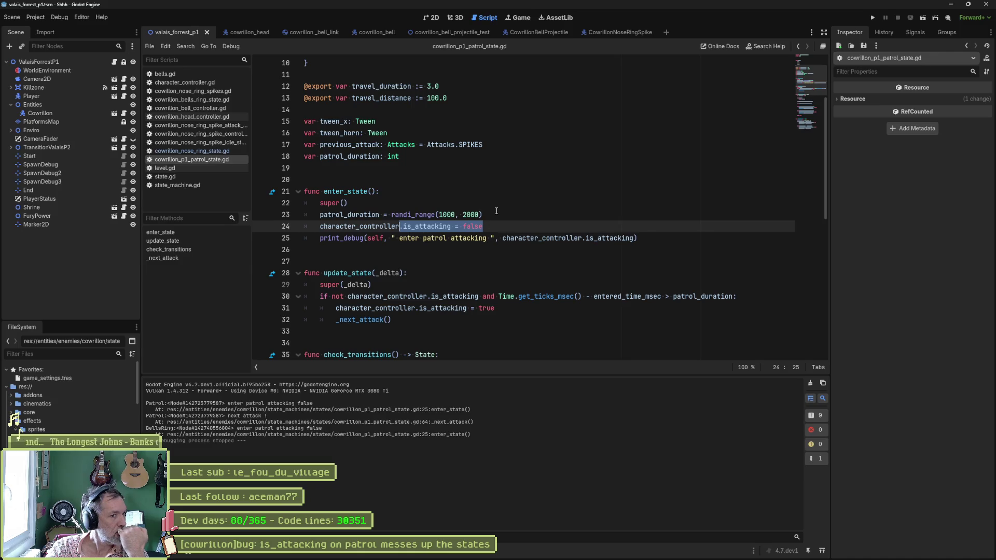
{"action": "left_click_drag", "start_coordinate": [361, 216], "coordinate": [360, 238]}
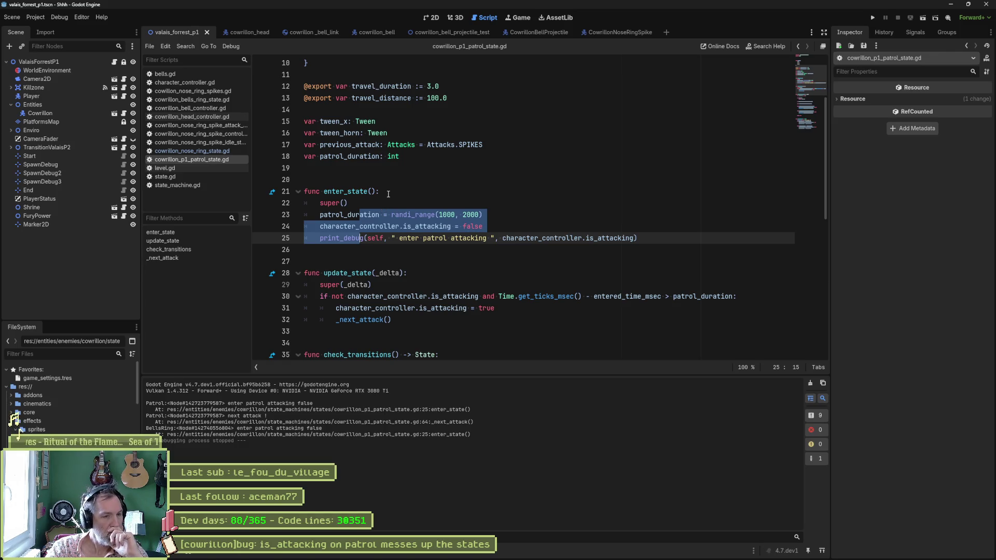
{"action": "left_click", "coordinate": [393, 199]}
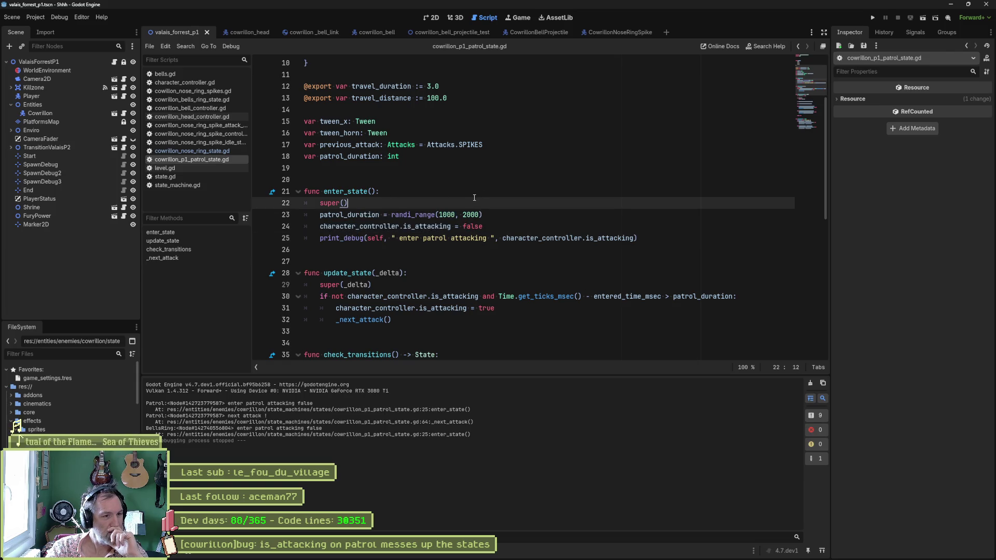
{"action": "key", "text": "Return"}
{"action": "type", "text": "if state_ma"}
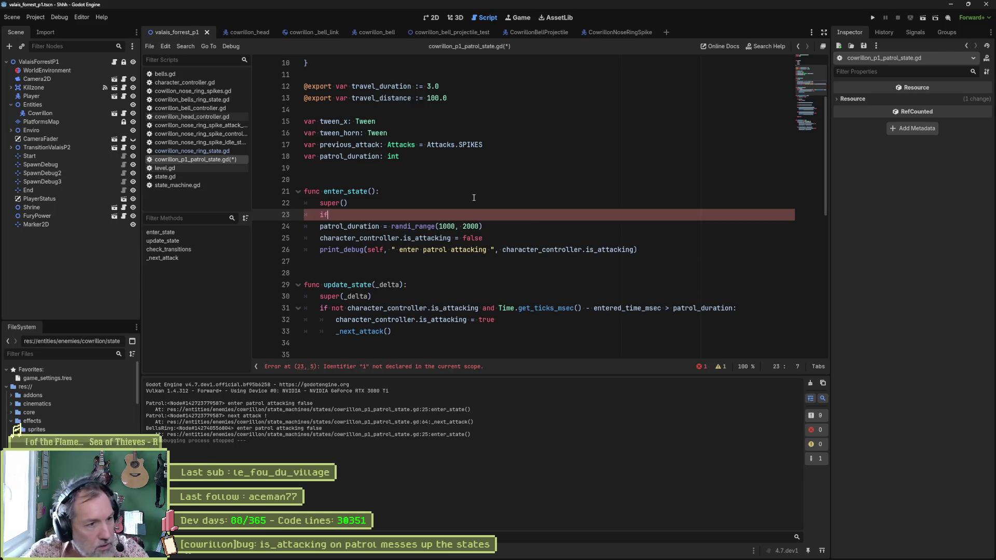
{"action": "type", "text": "chi"}
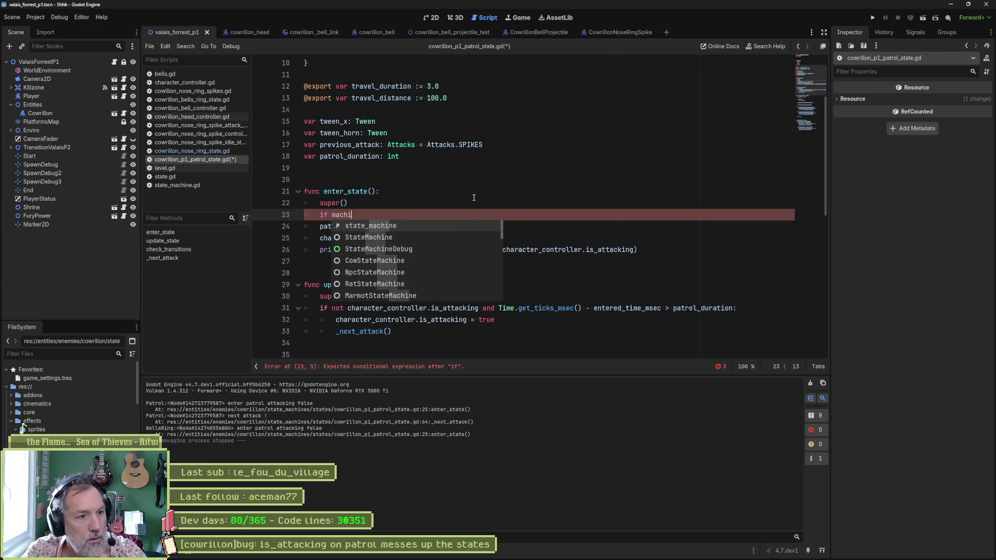
{"action": "key", "text": "Return"}
{"action": "type", "text": ".cur"}
{"action": "key", "text": "Return"}
{"action": "type", "text": "== self"}
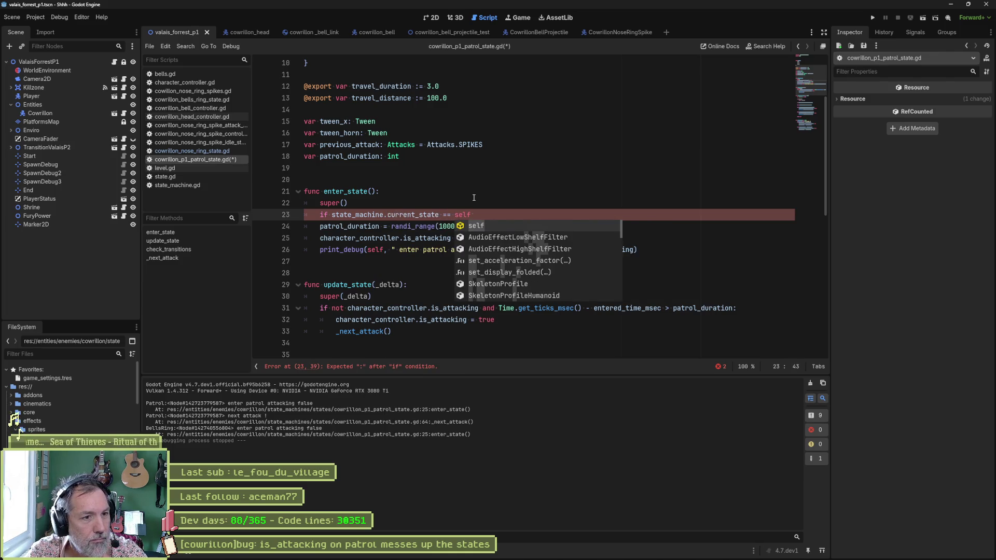
{"action": "type", "text": ":"}
Indent the three setup lines under the new if, save the script, and run the scene
{"action": "left_click_drag", "start_coordinate": [320, 226], "coordinate": [637, 250]}
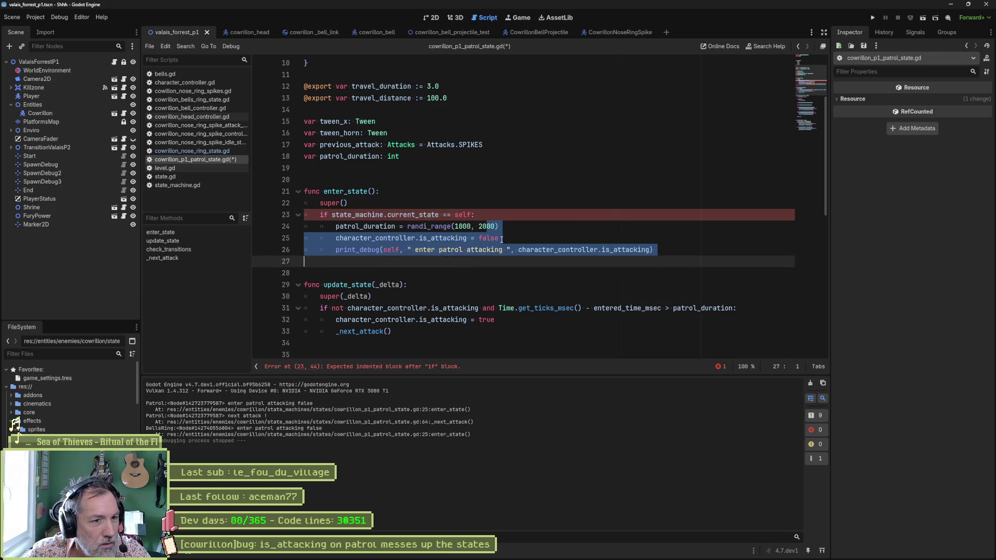
{"action": "key", "text": "Tab"}
{"action": "left_click", "coordinate": [534, 213]}
{"action": "key", "text": "ctrl+s"}
{"action": "key", "text": "F6"}
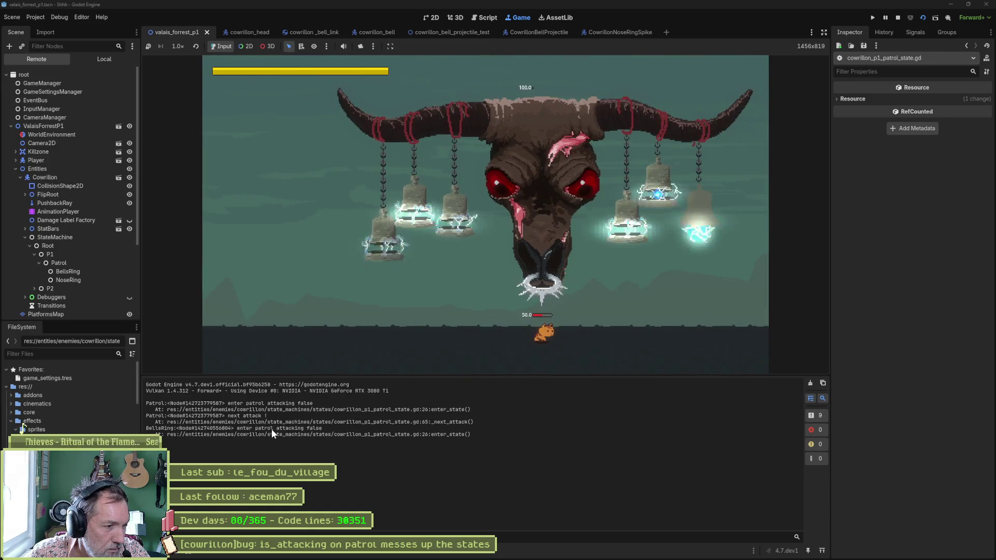
Print state_machine.current_state with print_debug after super(), then test-run and stop the game
{"action": "key", "text": "F8"}
{"action": "left_click", "coordinate": [442, 214]}
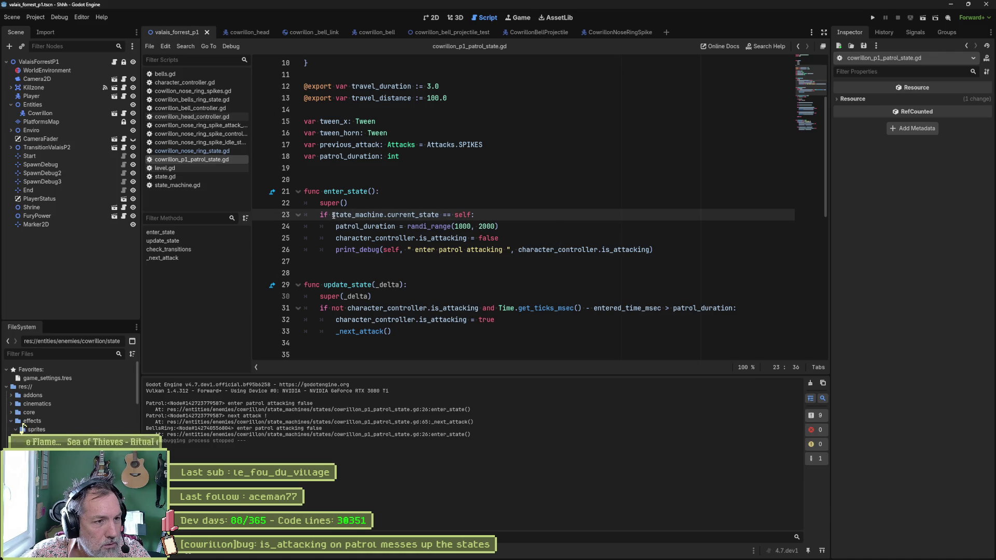
{"action": "left_click_drag", "start_coordinate": [332, 215], "coordinate": [439, 215]}
{"action": "key", "text": "ctrl+c"}
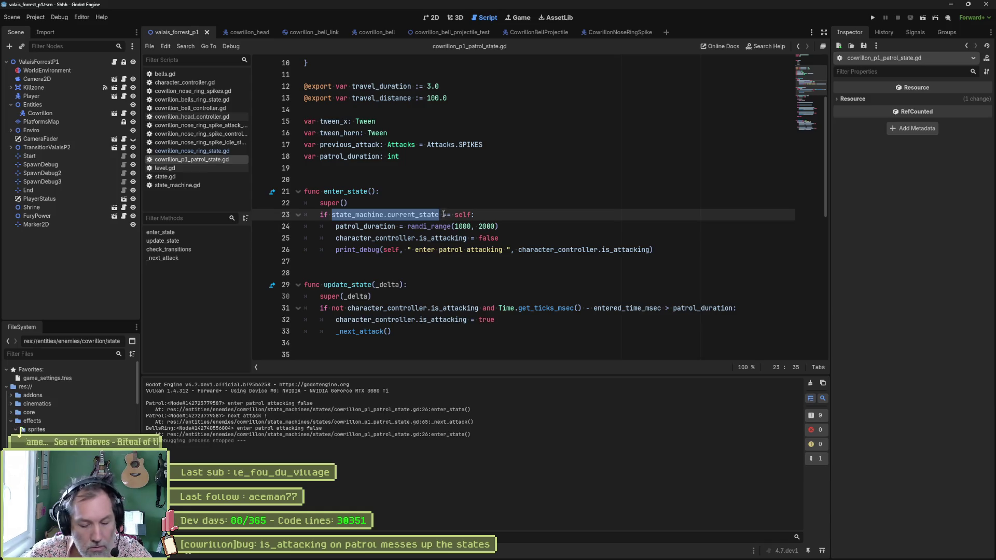
{"action": "left_click", "coordinate": [441, 206]}
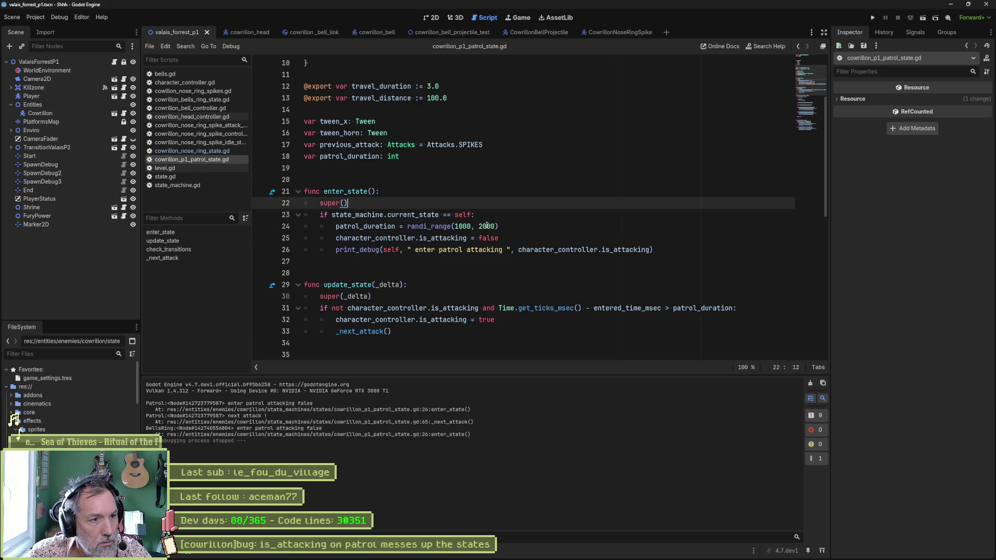
{"action": "key", "text": "Return"}
{"action": "type", "text": "print_debu"}
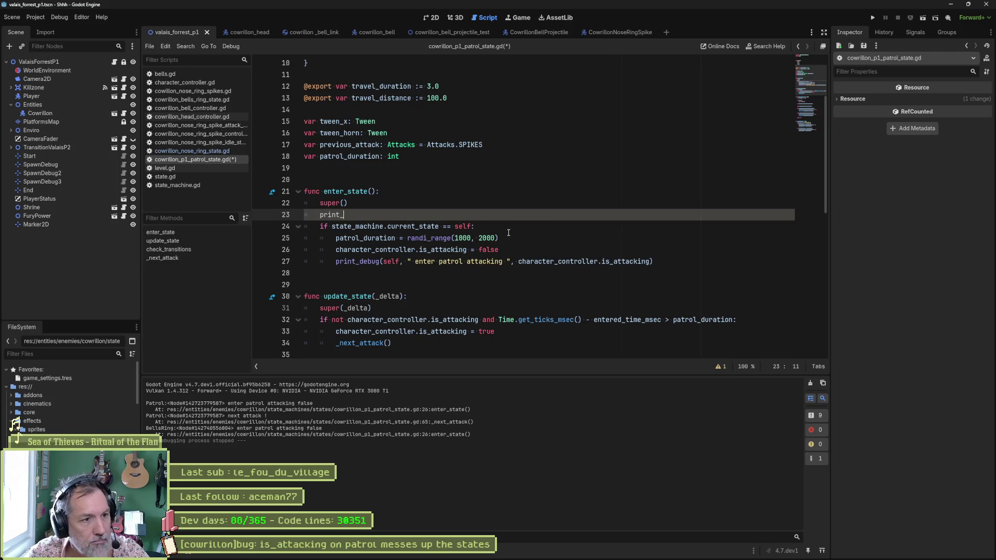
{"action": "type", "text": "g(self, \" state_machine.current_state: \","}
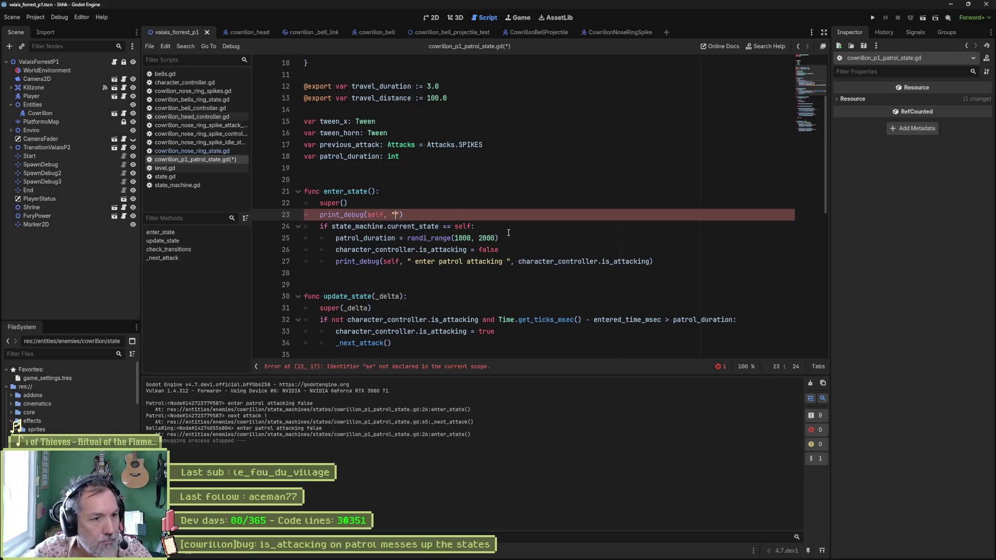
{"action": "key", "text": "ctrl+v"}
{"action": "type", "text": ":"}
{"action": "key", "text": "ctrl+v"}
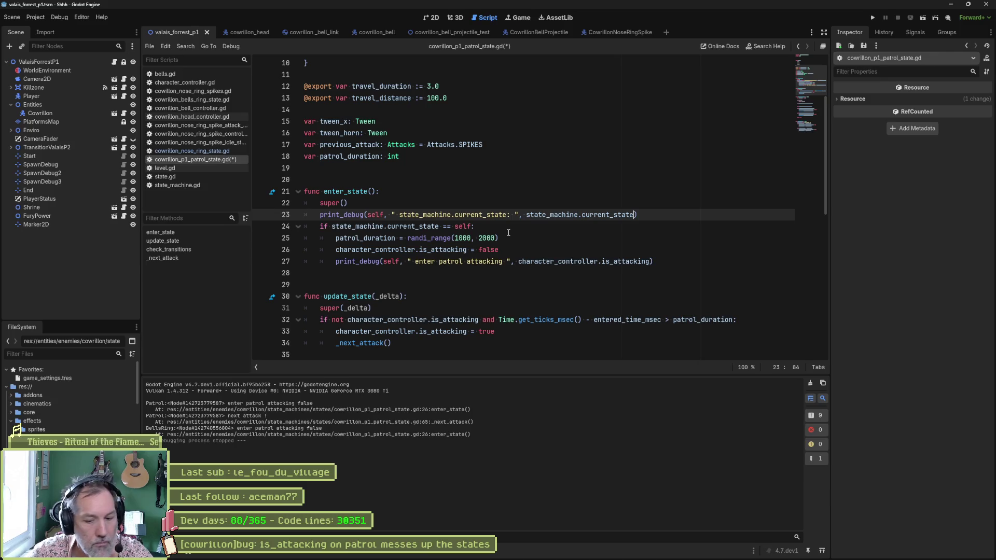
{"action": "key", "text": "F6"}
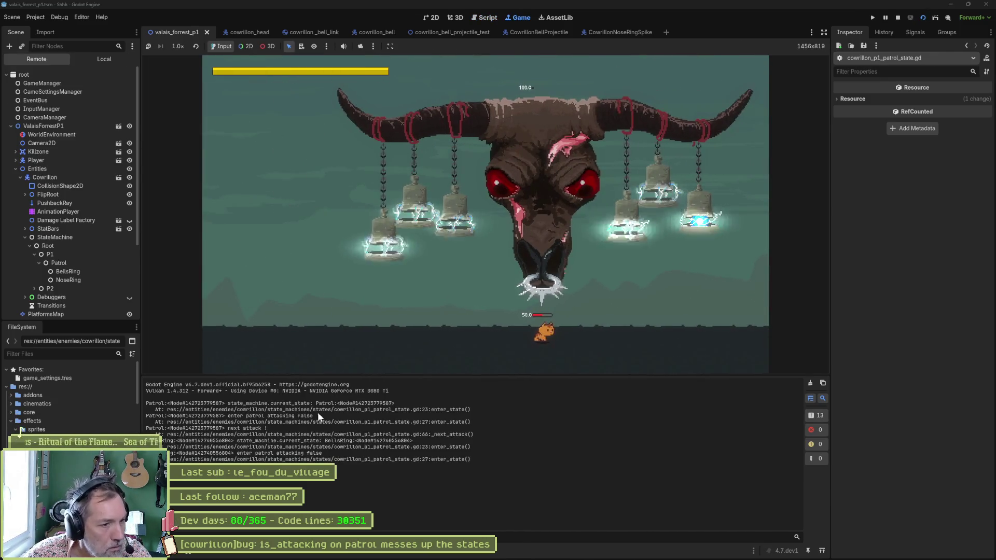
{"action": "key", "text": "F8"}
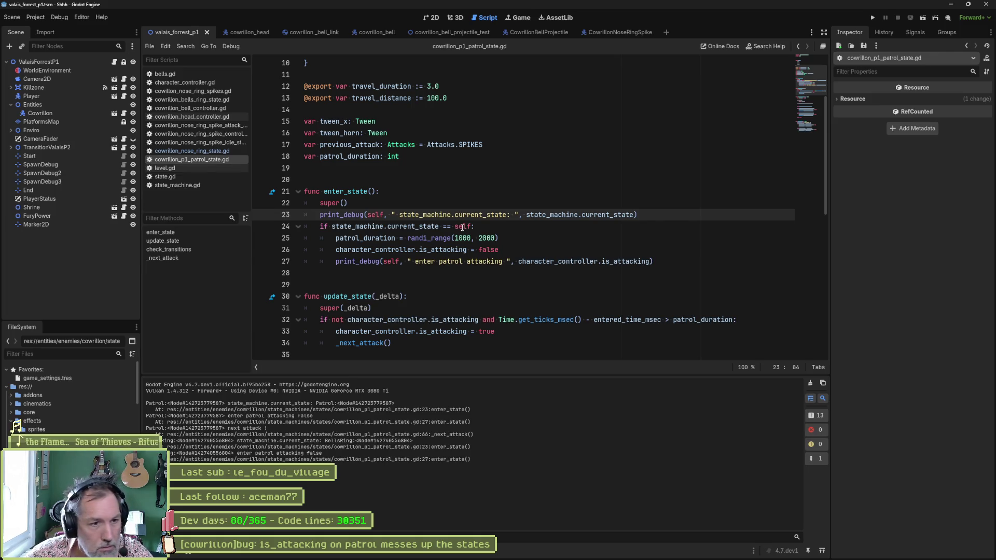
Append a ' self: ', self argument to the print_debug call on line 23
{"action": "double_click", "coordinate": [464, 227]}
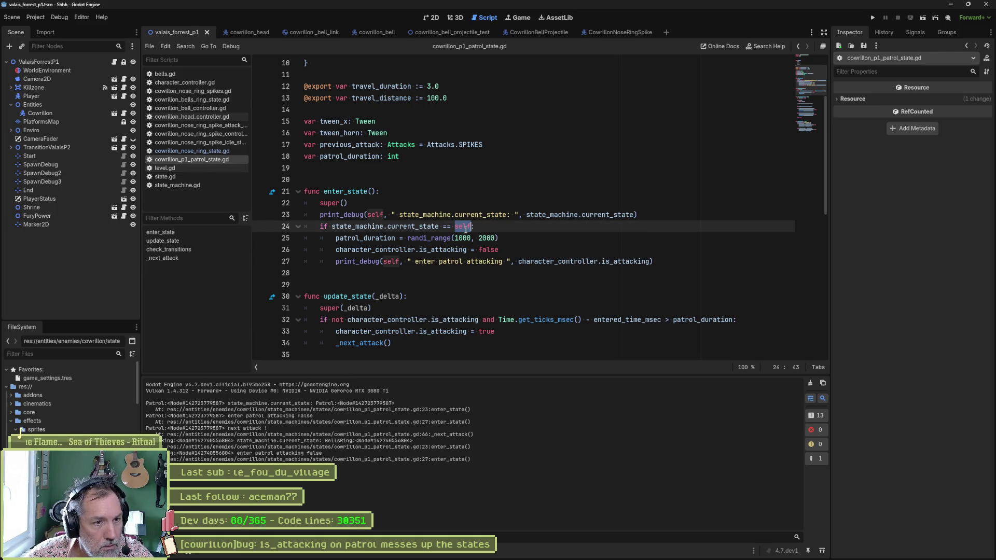
{"action": "left_click", "coordinate": [628, 218]}
{"action": "type", "text": ", 2"}
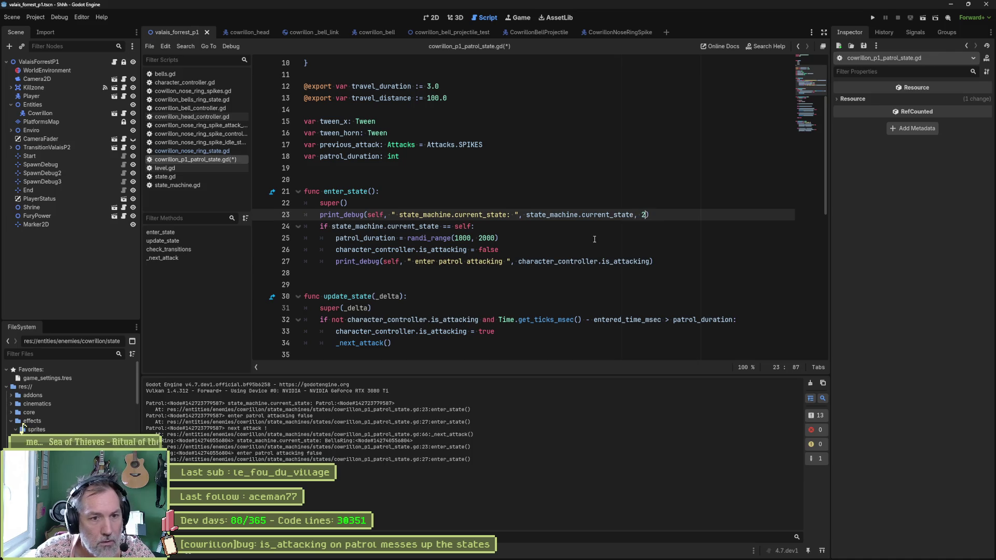
{"action": "key", "text": "BackSpace"}
{"action": "type", "text": "\" "}
{"action": "type", "text": "self: \""}
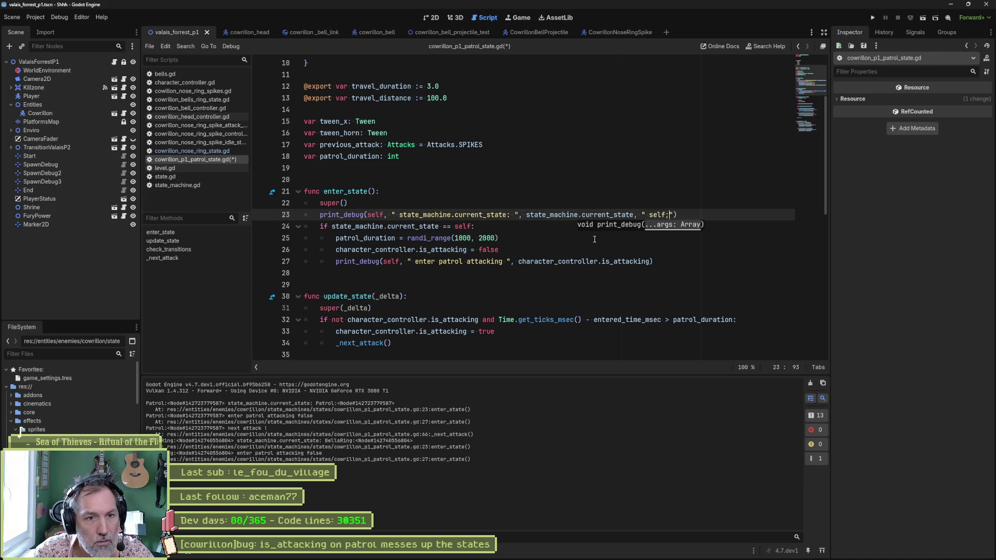
{"action": "type", "text": ", self"}
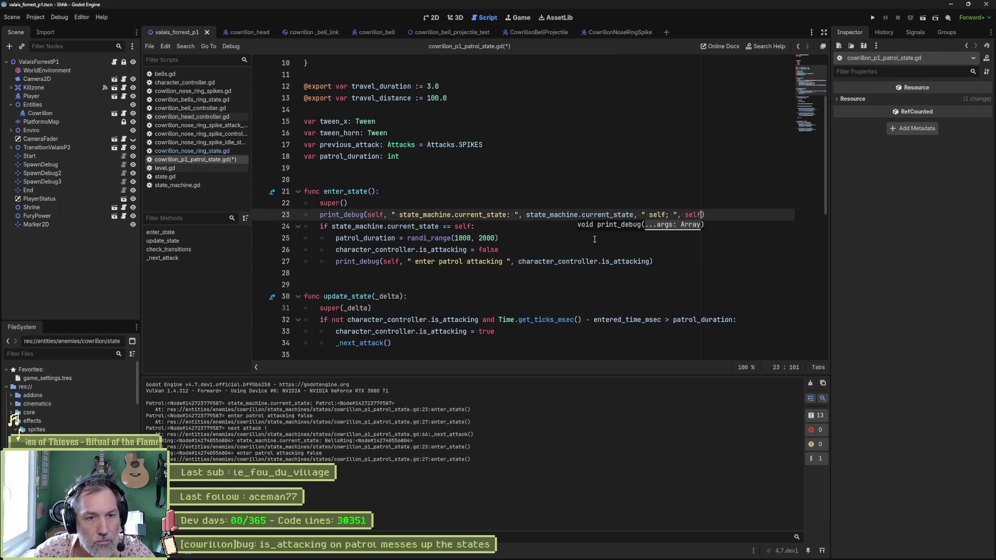
Run and stop the game, then inspect the BellsRing entry in the Output log
{"action": "key", "text": "F5"}
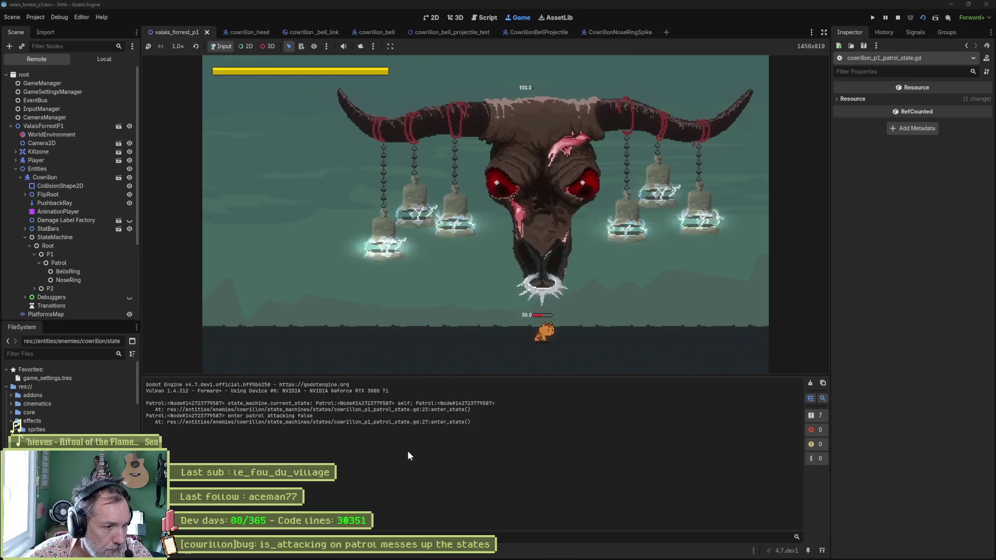
{"action": "key", "text": "F8"}
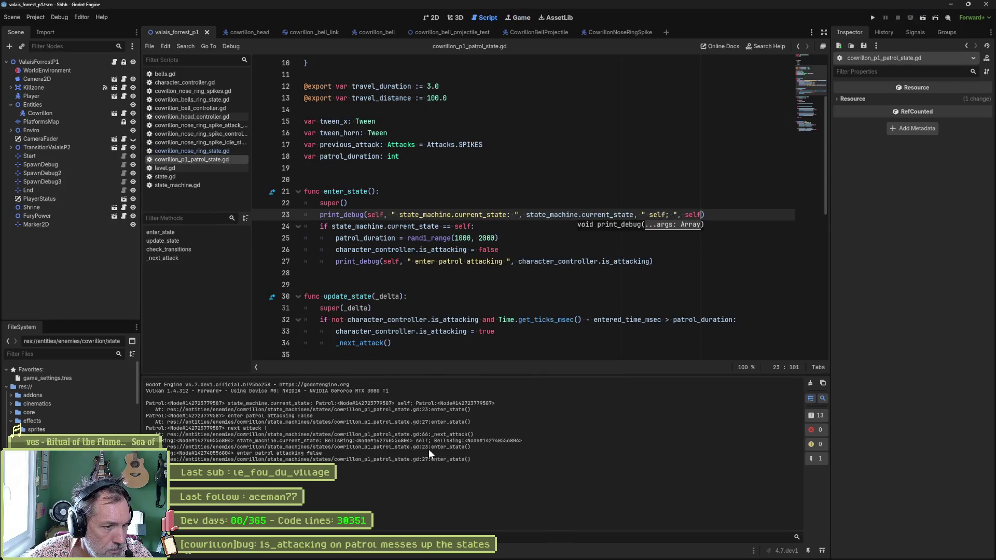
{"action": "left_click_drag", "start_coordinate": [435, 440], "coordinate": [470, 441]}
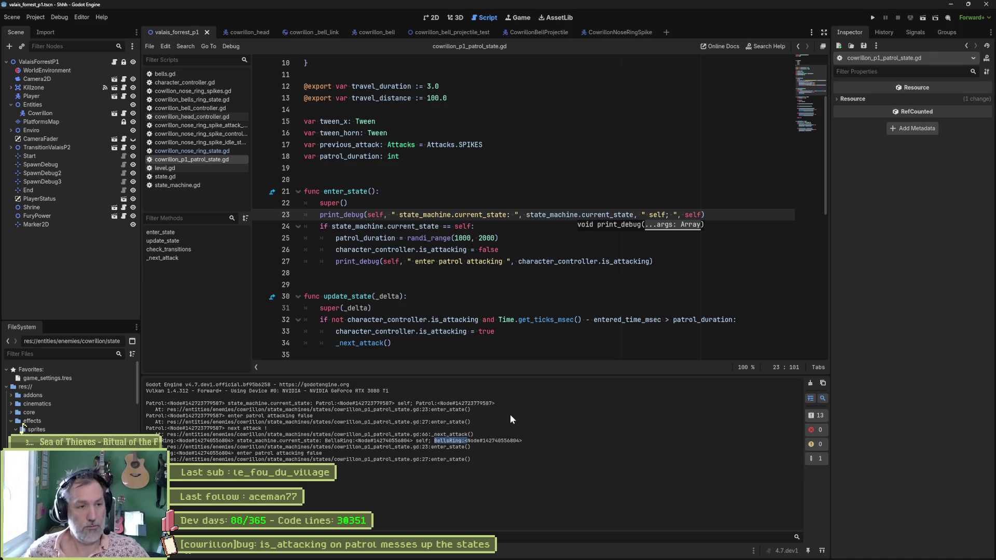
{"action": "left_click", "coordinate": [559, 214]}
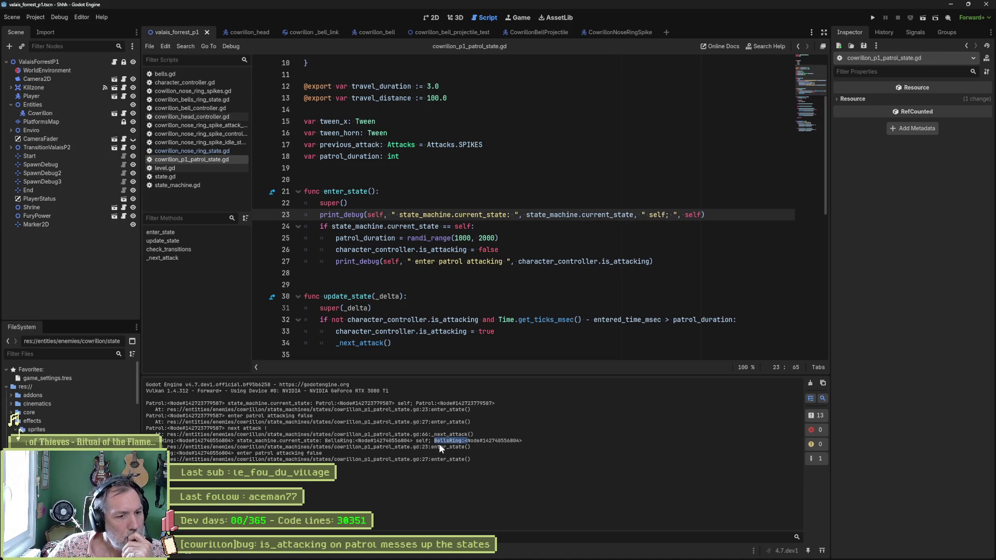
{"action": "left_click_drag", "start_coordinate": [434, 441], "coordinate": [462, 442]}
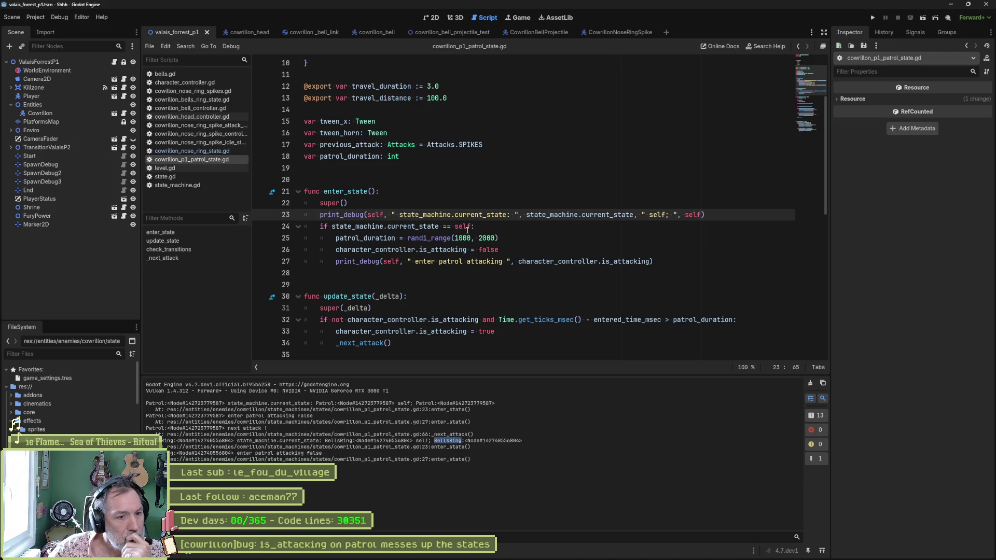
{"action": "double_click", "coordinate": [464, 226]}
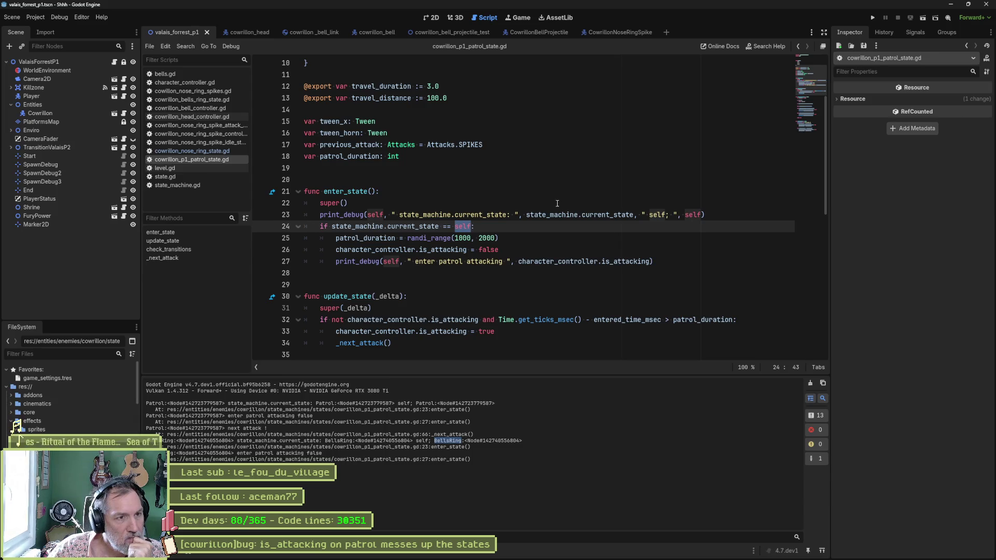
Replace line 24's '== self' comparison with 'is CowrillonP1PatrolState'
{"action": "scroll", "coordinate": [558, 204], "scroll_direction": "up", "scroll_amount": 3}
{"action": "double_click", "coordinate": [390, 63]}
{"action": "key", "text": "ctrl+c"}
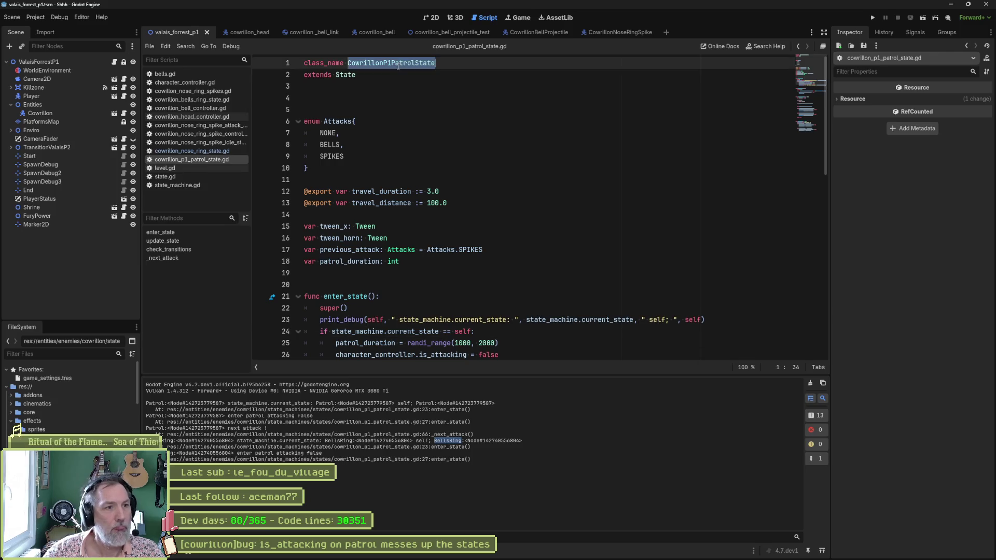
{"action": "scroll", "coordinate": [451, 242], "scroll_direction": "down", "scroll_amount": 2}
{"action": "left_click_drag", "start_coordinate": [444, 262], "coordinate": [472, 261]}
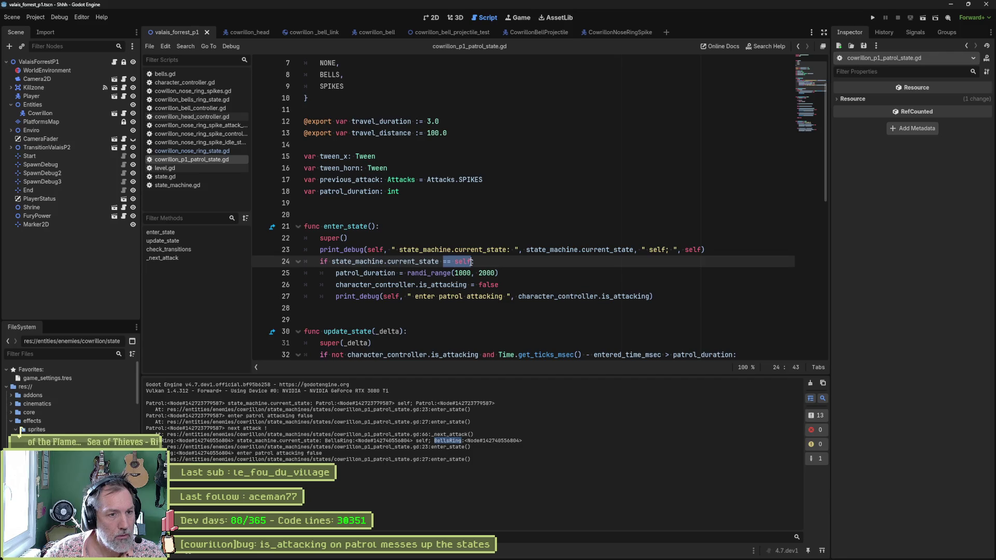
{"action": "type", "text": "is"}
{"action": "key", "text": "ctrl+v"}
Run and stop the game to test the type check, then switch to the cowrillon_head scene
{"action": "key", "text": "F5"}
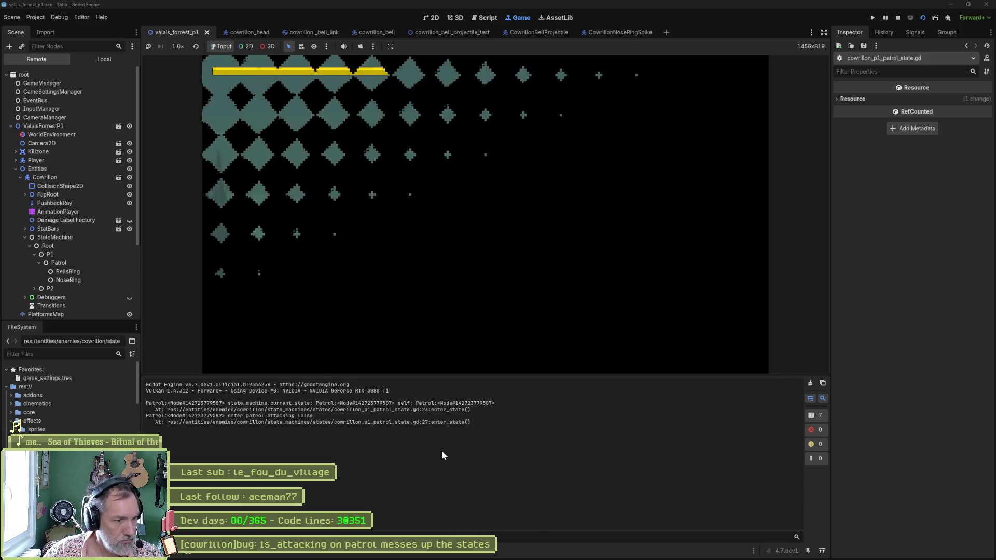
{"action": "key", "text": "F8"}
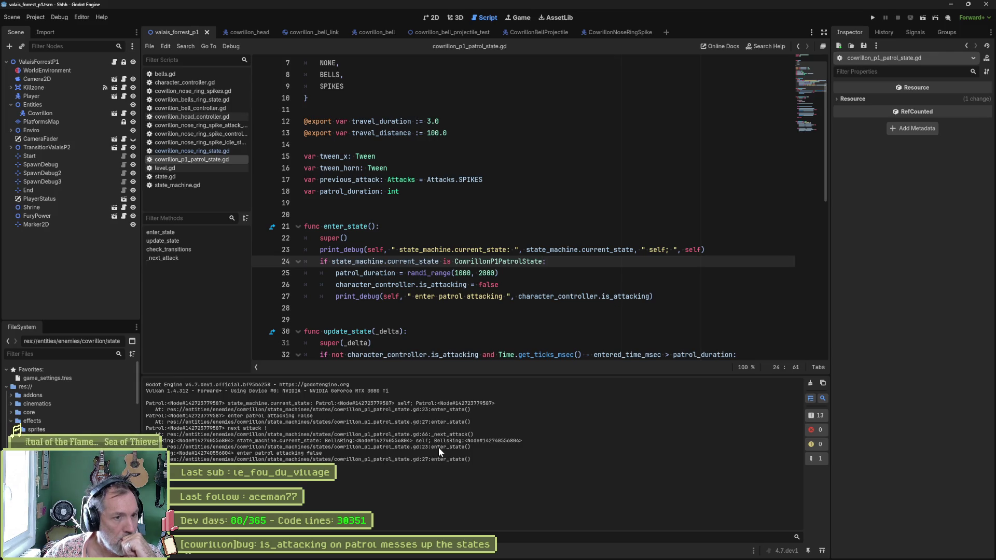
{"action": "left_click", "coordinate": [451, 261]}
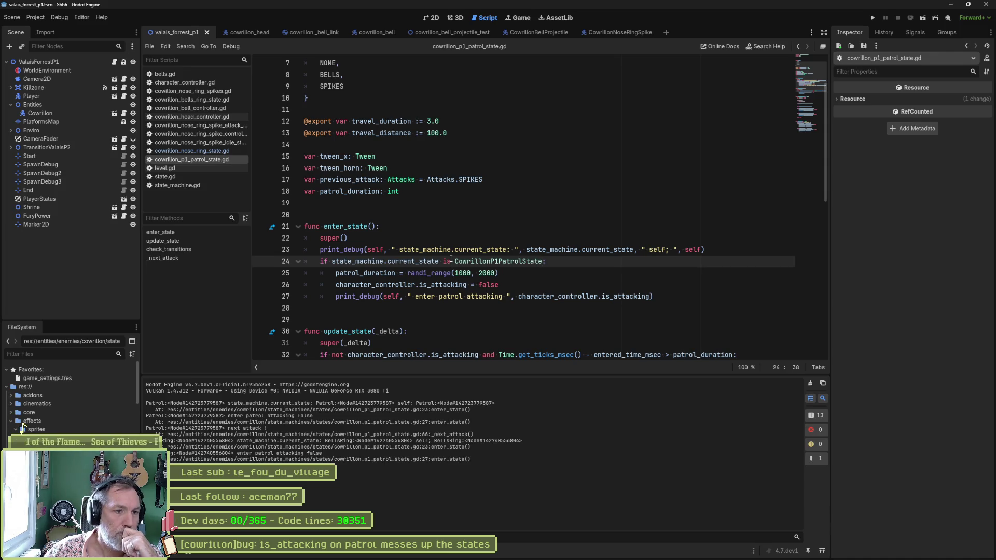
{"action": "double_click", "coordinate": [489, 261]}
{"action": "left_click", "coordinate": [443, 261], "text": "shift"}
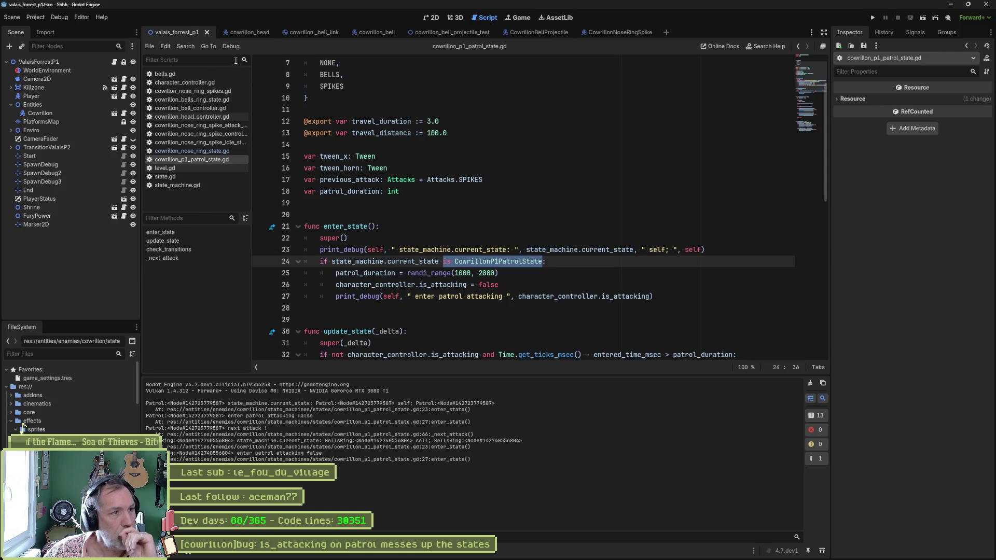
{"action": "left_click", "coordinate": [238, 32]}
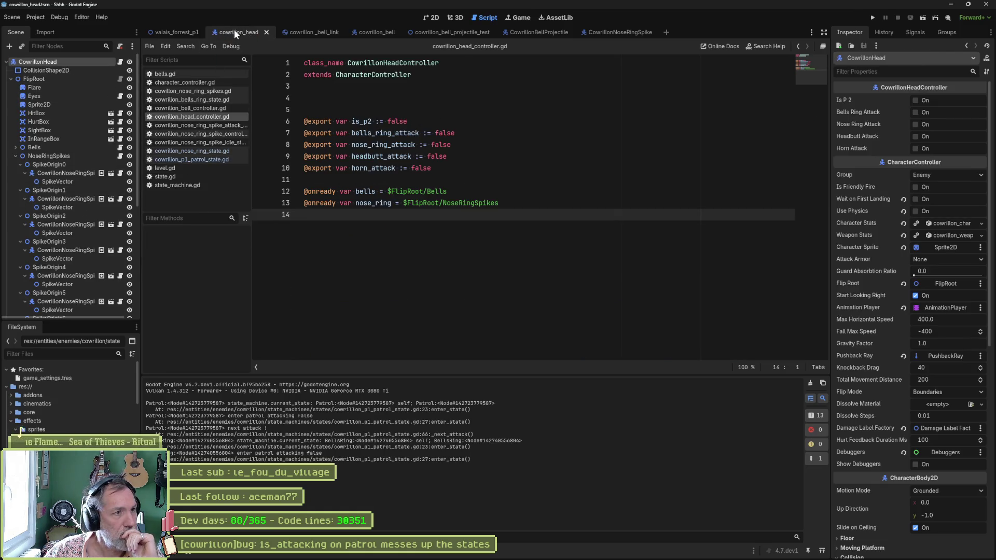
Collapse NoseRingSpikes, open the P1 state script, then return to the Patrol state script
{"action": "left_click", "coordinate": [16, 156]}
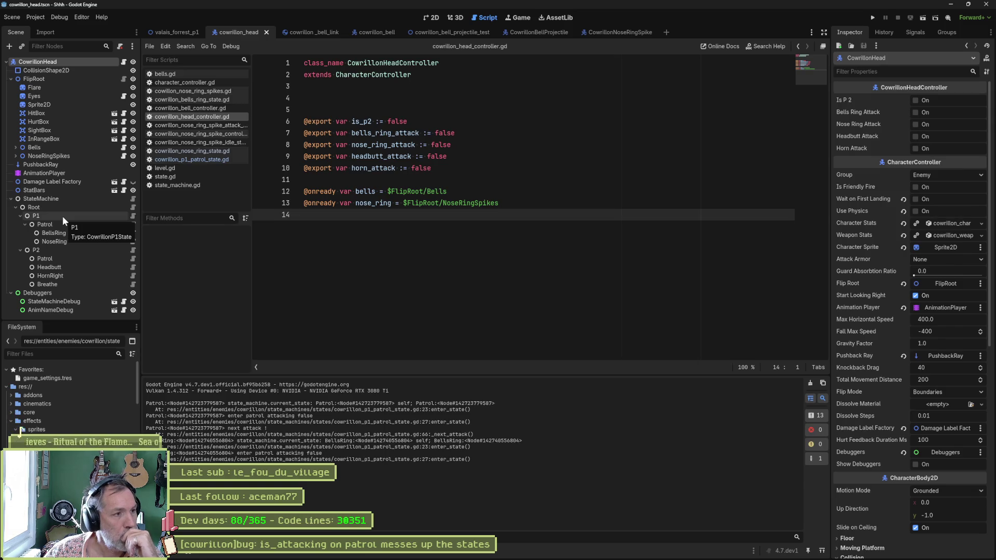
{"action": "left_click", "coordinate": [131, 217]}
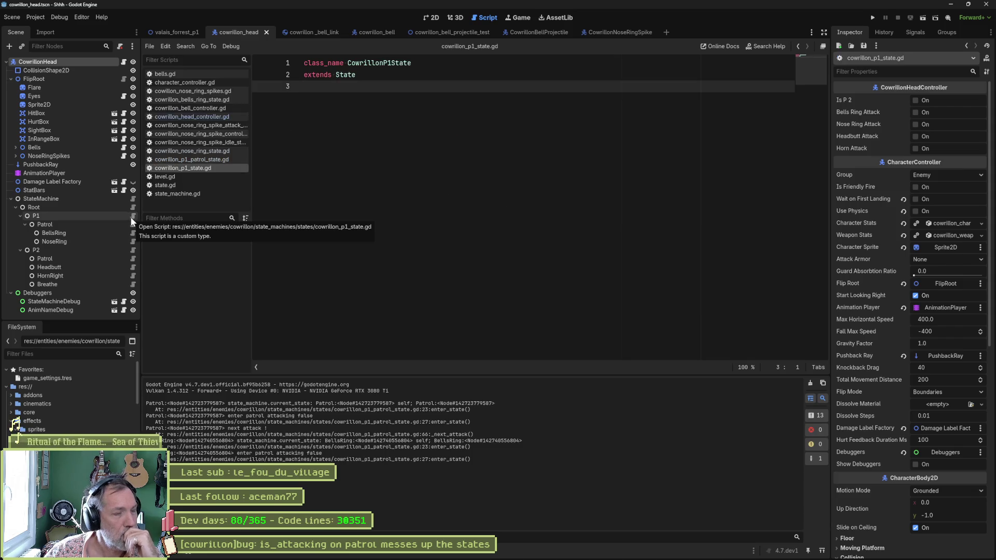
{"action": "left_click", "coordinate": [132, 226]}
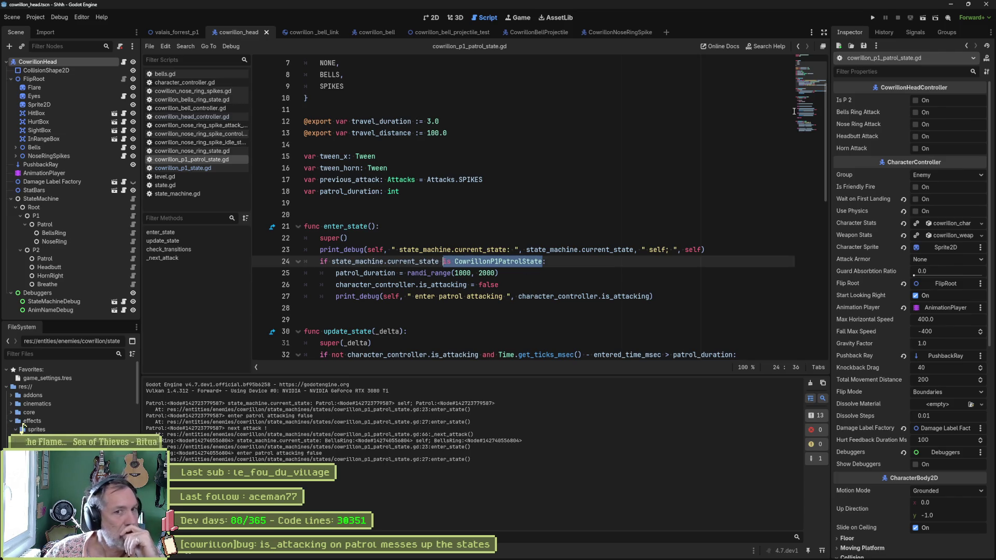
{"action": "scroll", "coordinate": [811, 65], "scroll_direction": "up", "scroll_amount": 3}
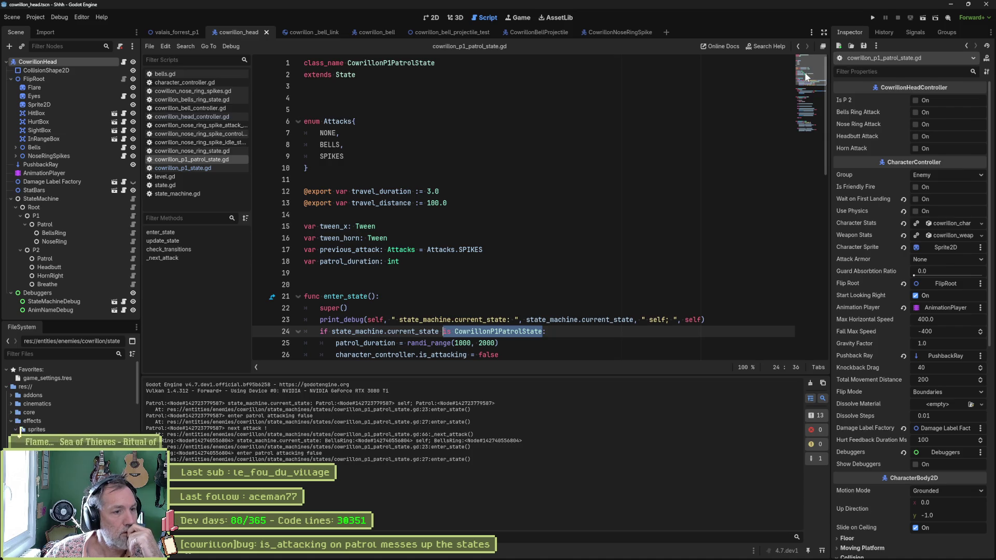
{"action": "scroll", "coordinate": [805, 72], "scroll_direction": "down", "scroll_amount": 3}
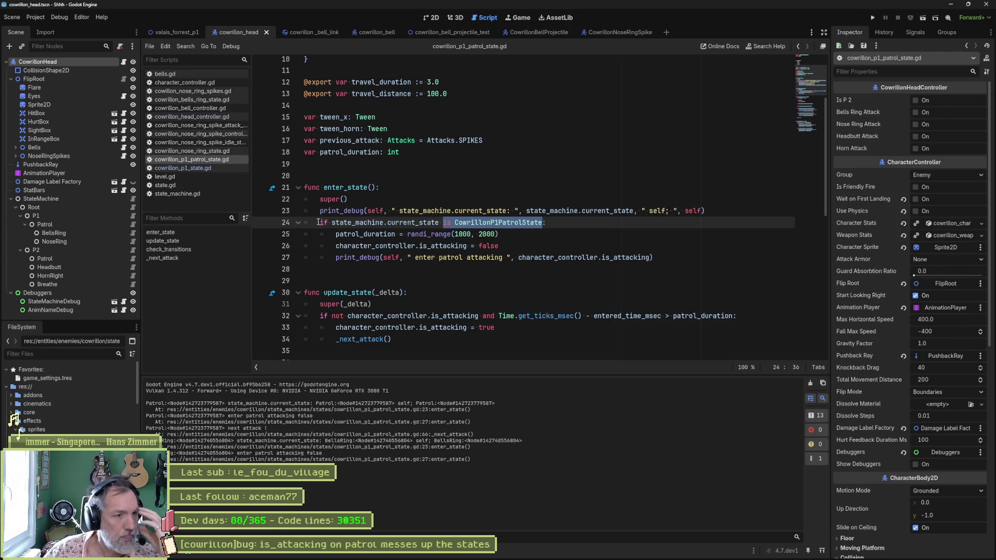
{"action": "key", "text": "Home"}
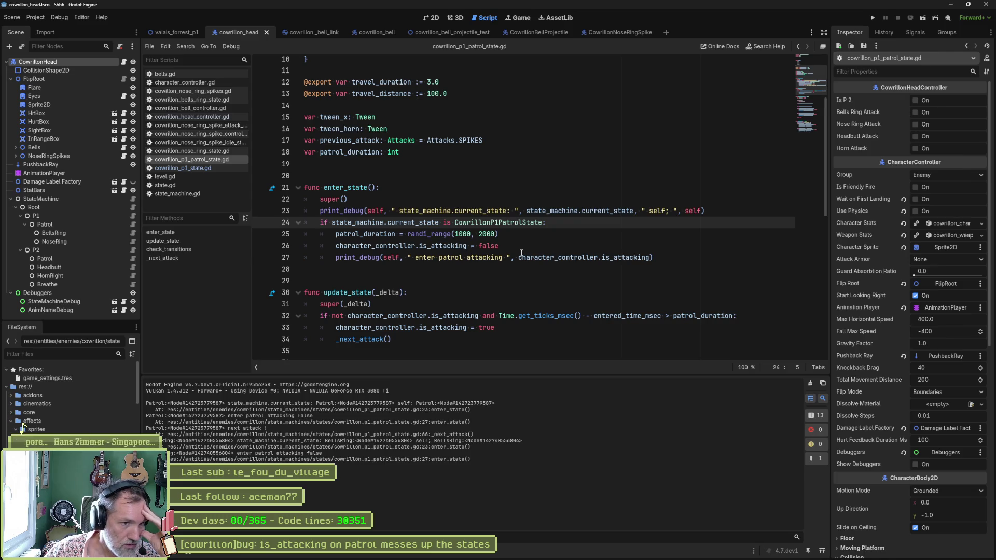
{"action": "left_click", "coordinate": [500, 247]}
{"action": "left_click_drag", "start_coordinate": [500, 247], "coordinate": [333, 234]}
{"action": "key", "text": "ctrl+c"}
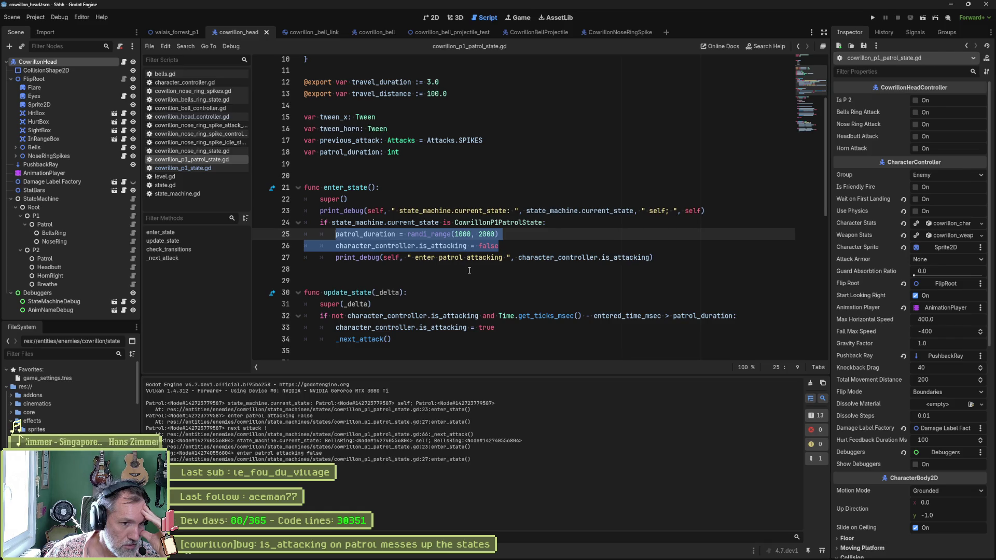
{"action": "scroll", "coordinate": [469, 270], "scroll_direction": "down", "scroll_amount": 1}
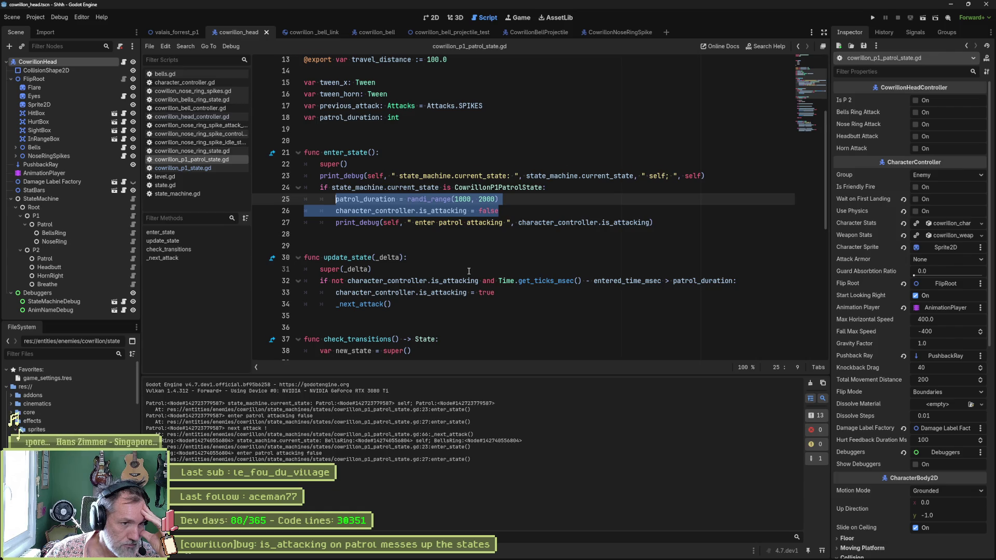
{"action": "scroll", "coordinate": [469, 271], "scroll_direction": "down", "scroll_amount": 1}
{"action": "scroll", "coordinate": [469, 271], "scroll_direction": "down", "scroll_amount": 8}
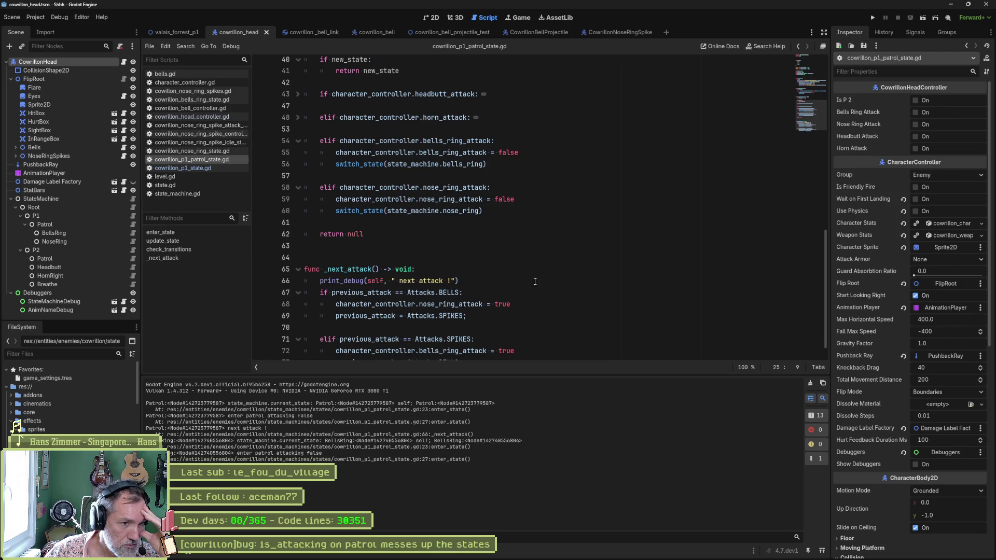
{"action": "scroll", "coordinate": [470, 271], "scroll_direction": "down", "scroll_amount": 1}
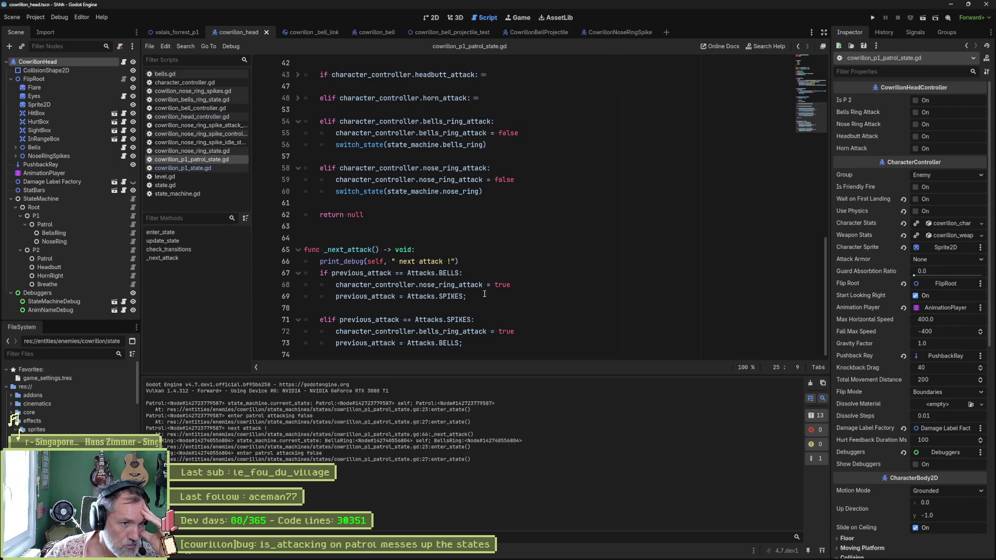
{"action": "scroll", "coordinate": [565, 278], "scroll_direction": "up", "scroll_amount": 9}
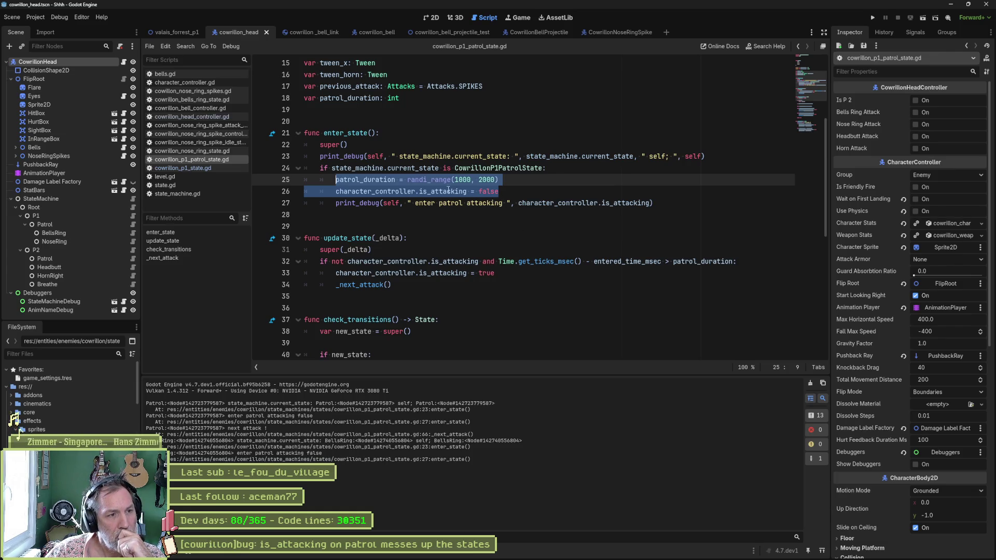
{"action": "left_click", "coordinate": [415, 179]}
Comment out the whole enter_state function
{"action": "left_click_drag", "start_coordinate": [383, 133], "coordinate": [421, 206]}
{"action": "key", "text": "ctrl+k"}
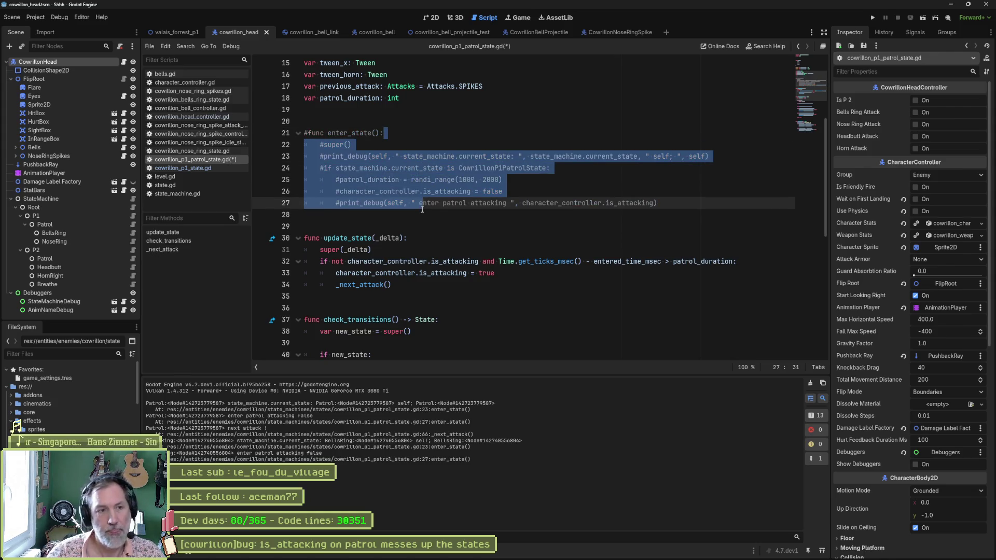
{"action": "left_click", "coordinate": [478, 229]}
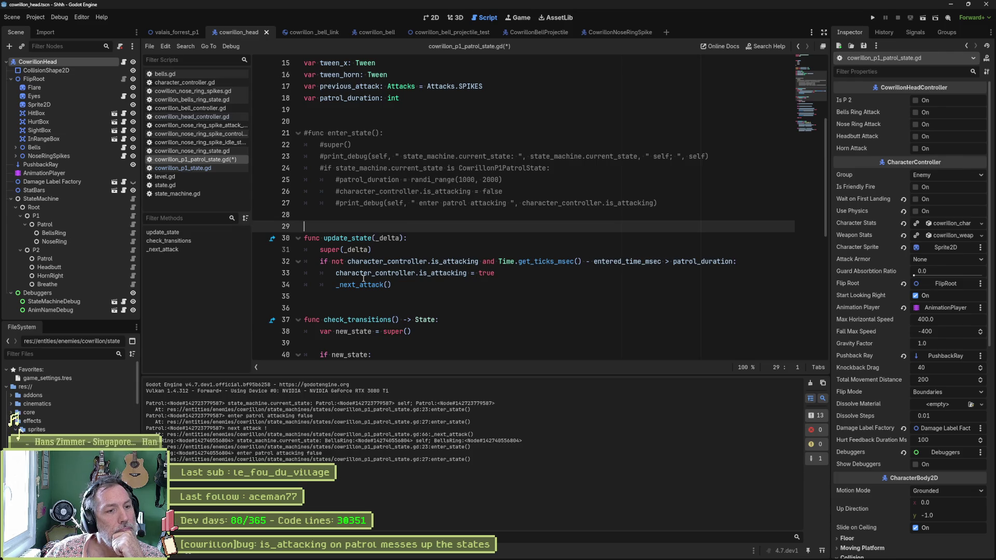
Paste the patrol_duration and is_attacking reset lines after the print_debug line and fix their indentation
{"action": "scroll", "coordinate": [366, 280], "scroll_direction": "down", "scroll_amount": 5}
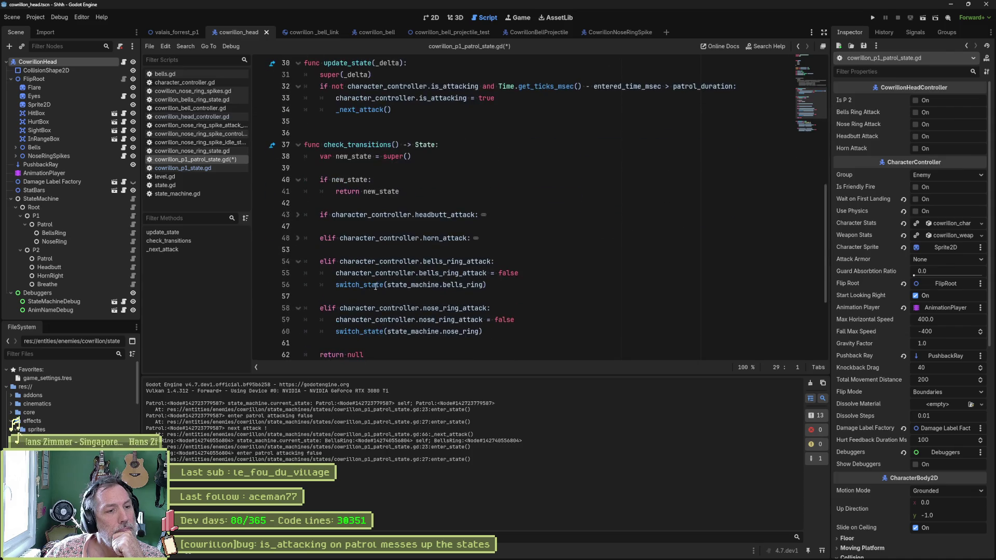
{"action": "scroll", "coordinate": [375, 286], "scroll_direction": "down", "scroll_amount": 4}
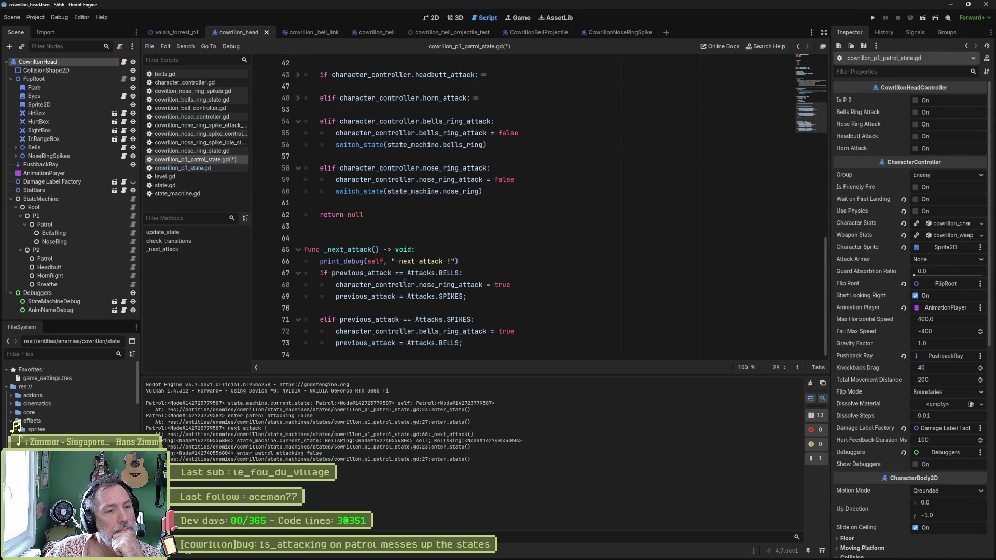
{"action": "left_click", "coordinate": [466, 343]}
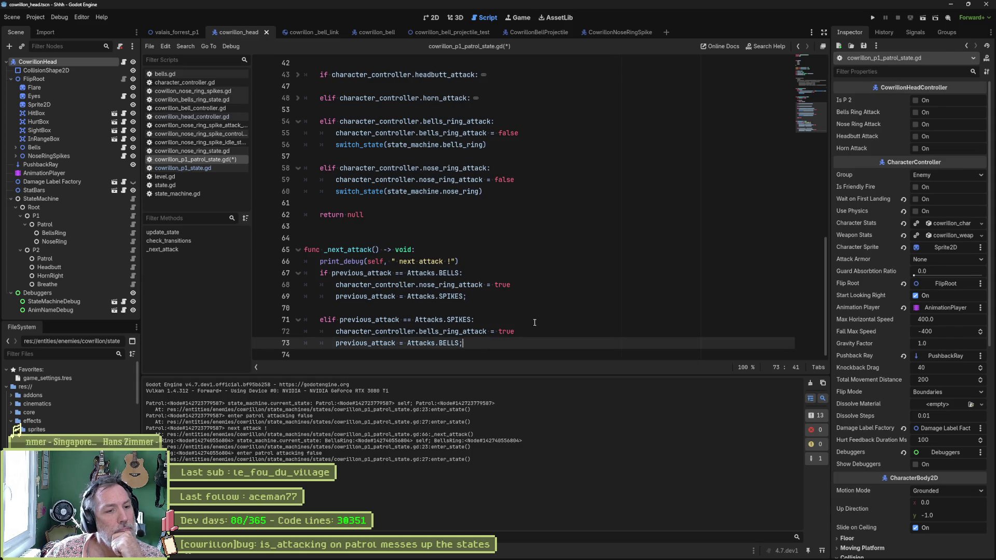
{"action": "left_click", "coordinate": [507, 256]}
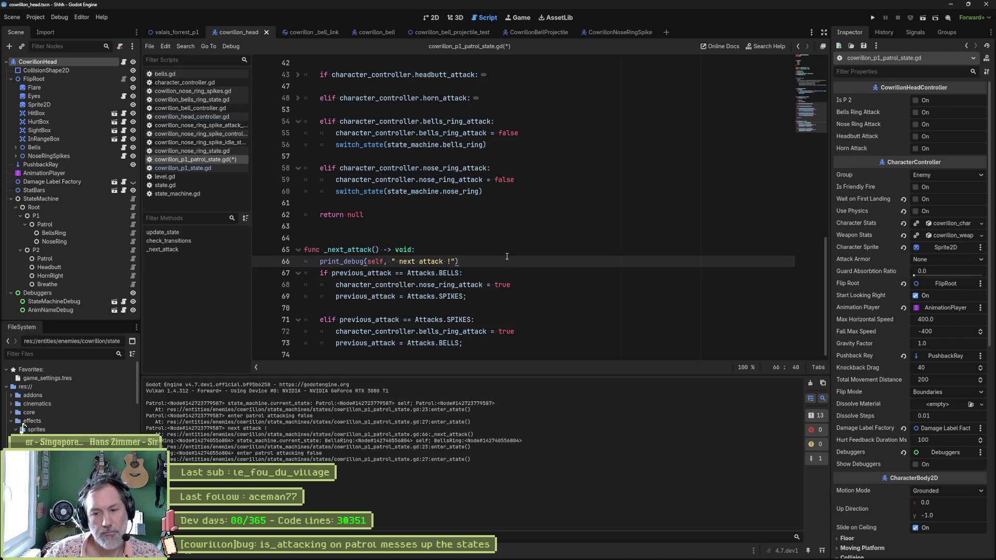
{"action": "key", "text": "ctrl+v"}
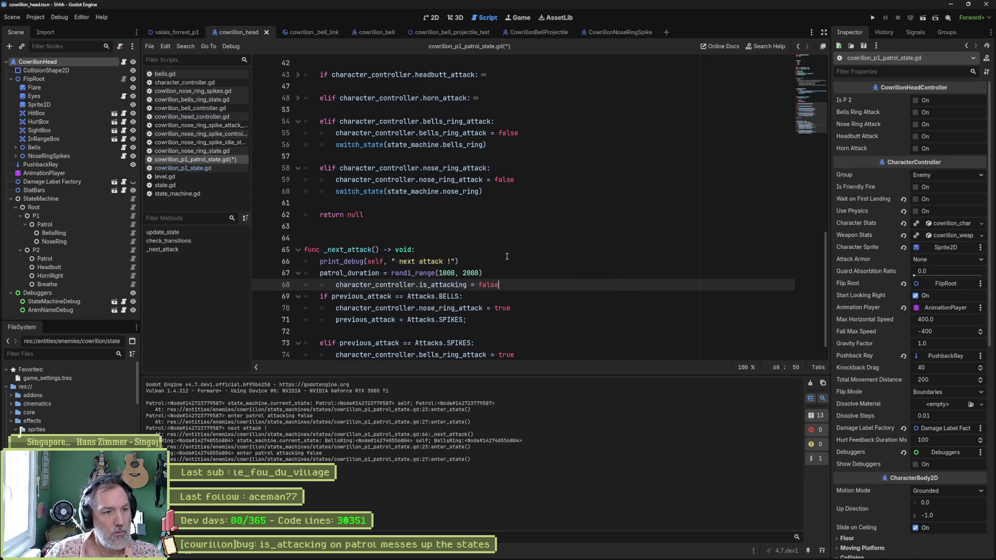
{"action": "key", "text": "Return"}
{"action": "key", "text": "Return"}
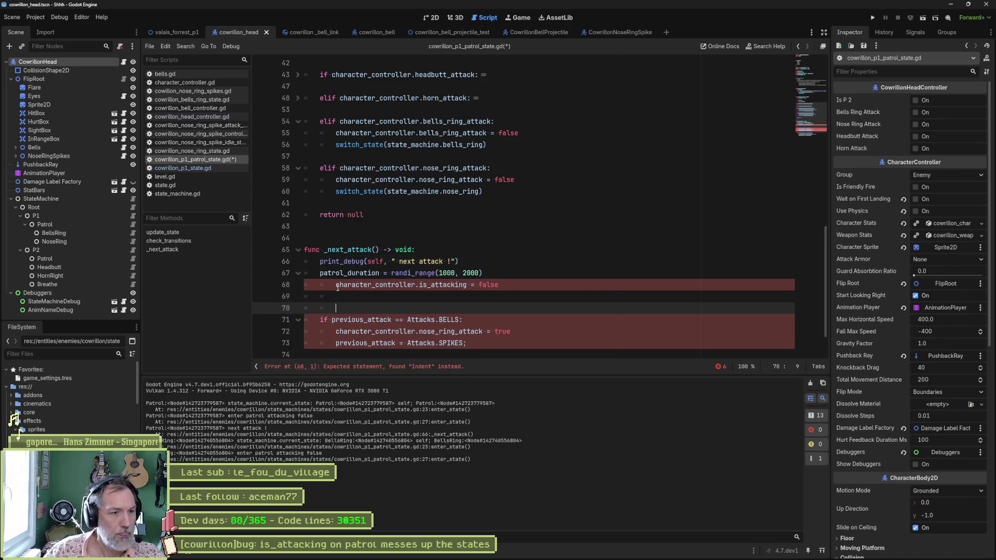
{"action": "key", "text": "Up"}
{"action": "key", "text": "Up"}
{"action": "key", "text": "shift+Tab"}
Duplicate the BELLS if-block, make the copy an elif, and change the first condition to Attacks.NONE
{"action": "scroll", "coordinate": [434, 289], "scroll_direction": "down", "scroll_amount": 1}
{"action": "left_click_drag", "start_coordinate": [485, 310], "coordinate": [497, 274]}
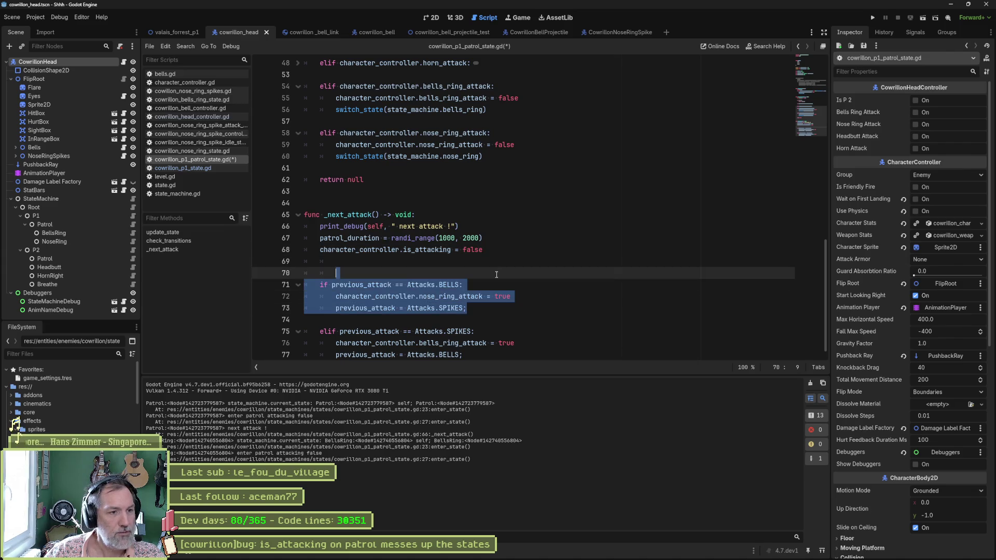
{"action": "key", "text": "ctrl+shift+d"}
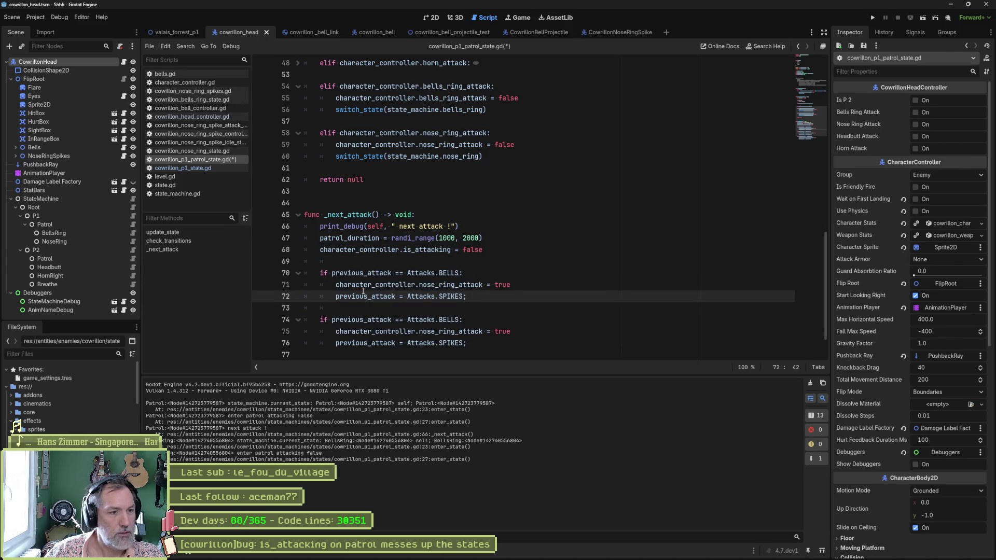
{"action": "left_click", "coordinate": [317, 320]}
{"action": "type", "text": "el"}
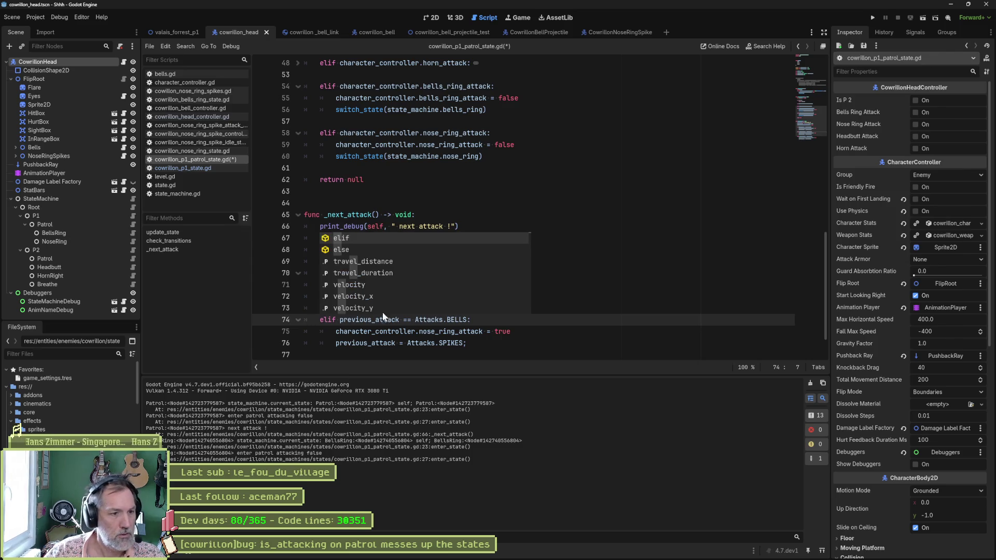
{"action": "left_click", "coordinate": [669, 252]}
{"action": "scroll", "coordinate": [520, 260], "scroll_direction": "down", "scroll_amount": 1}
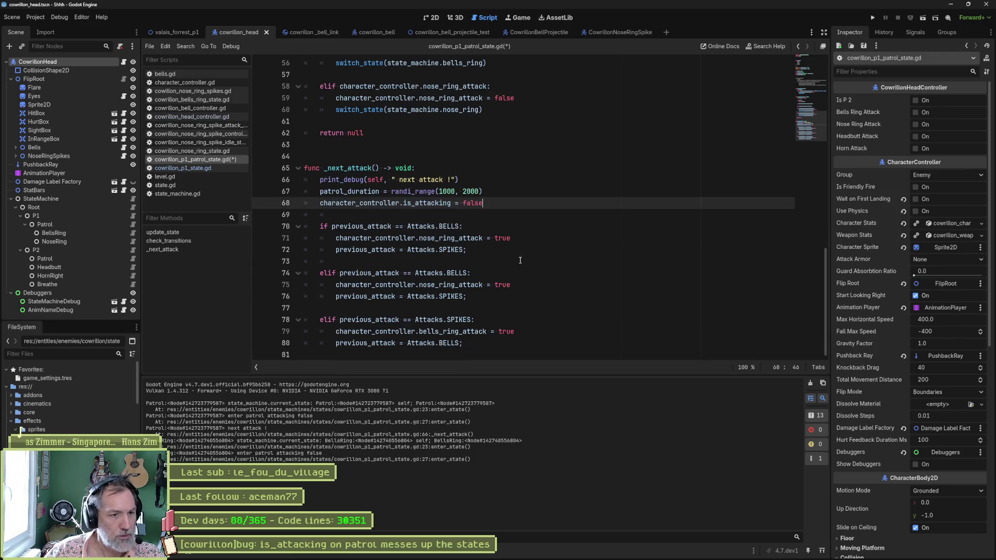
{"action": "double_click", "coordinate": [456, 227]}
{"action": "type", "text": "NONE"}
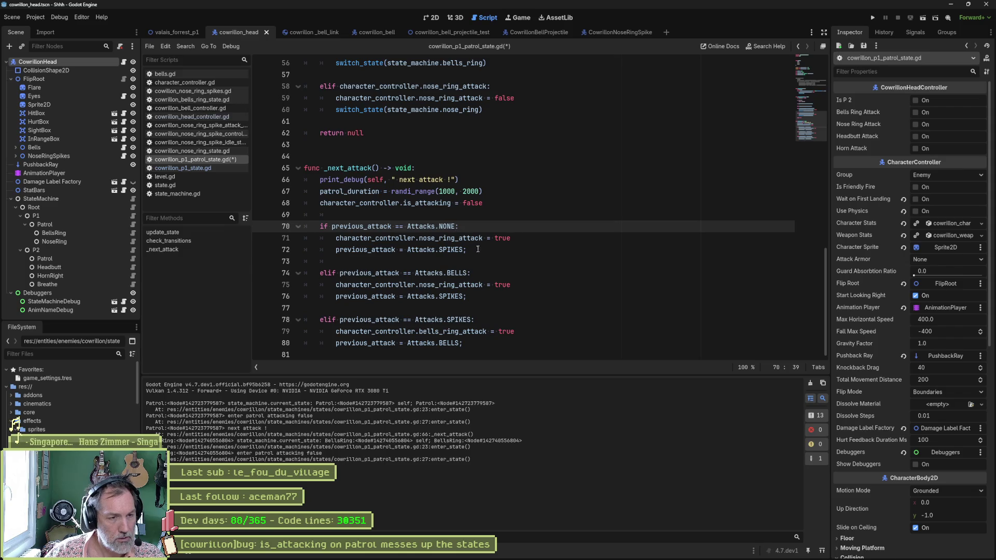
Move the reset lines into the NONE branch, indent them, and delete the leftover nose ring and SPIKES lines
{"action": "left_click_drag", "start_coordinate": [488, 204], "coordinate": [498, 183]}
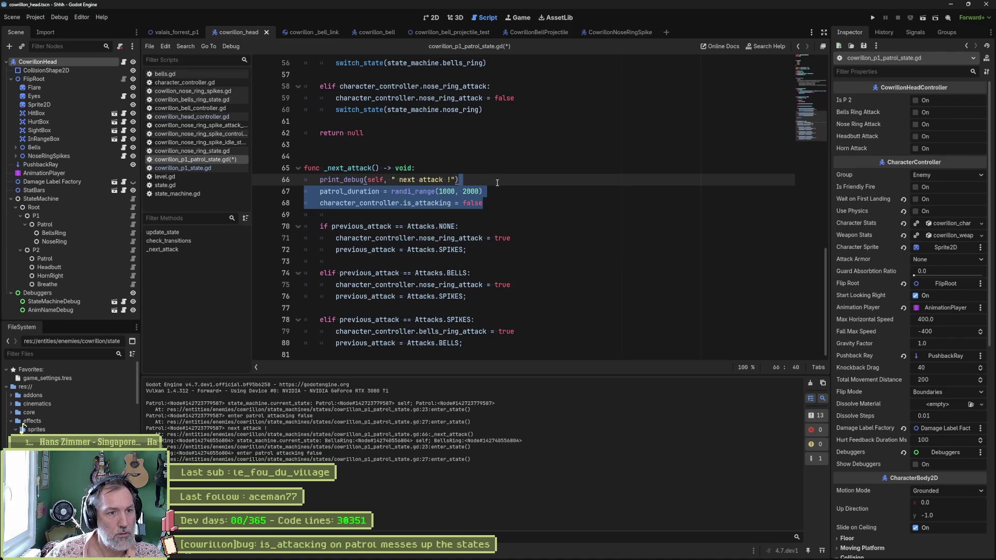
{"action": "key", "text": "ctrl+x"}
{"action": "left_click", "coordinate": [477, 203]}
{"action": "key", "text": "ctrl+v"}
{"action": "left_click_drag", "start_coordinate": [348, 224], "coordinate": [470, 214]}
{"action": "key", "text": "Tab"}
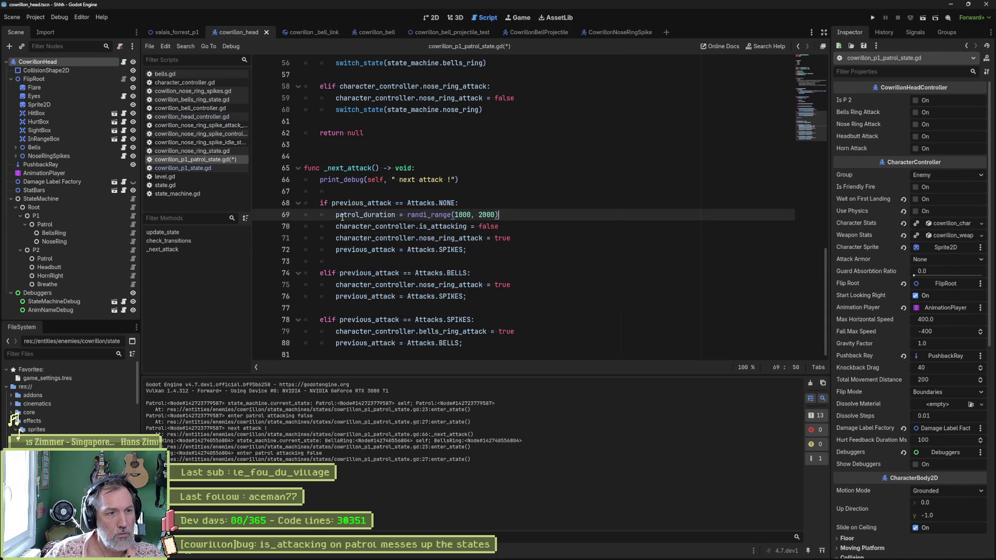
{"action": "left_click_drag", "start_coordinate": [336, 215], "coordinate": [397, 215]}
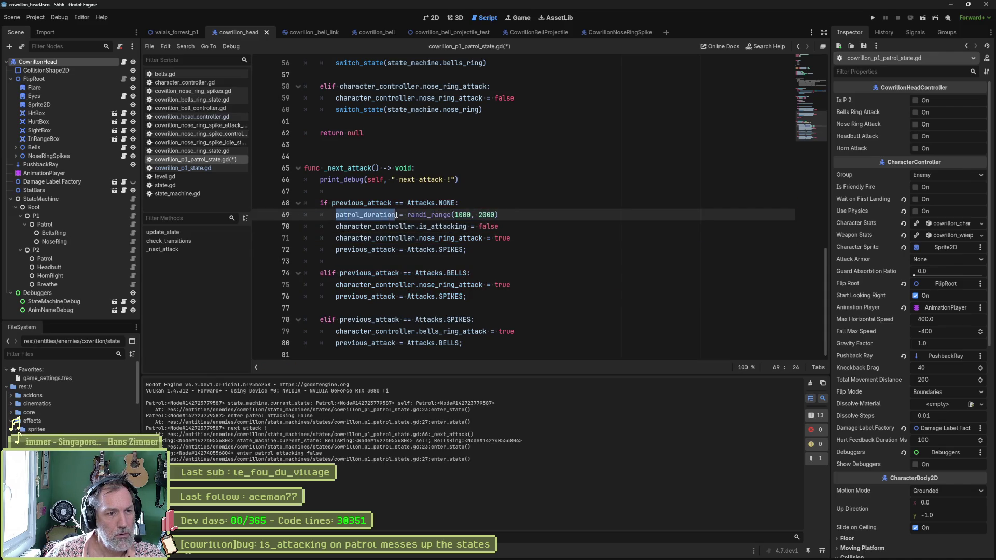
{"action": "left_click_drag", "start_coordinate": [499, 226], "coordinate": [338, 226]}
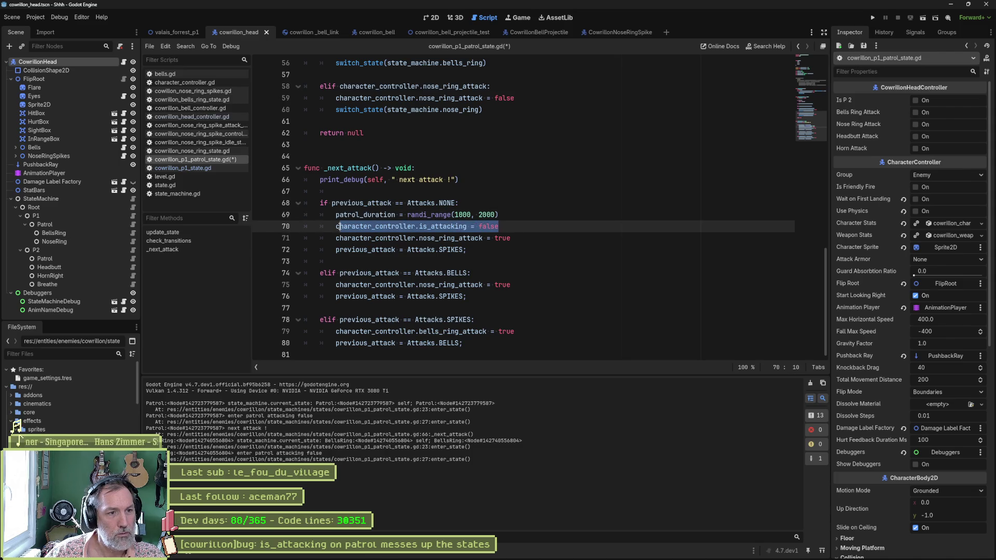
{"action": "mouse_move", "coordinate": [467, 250]}
{"action": "left_mouse_down"}
{"action": "mouse_move", "coordinate": [312, 238]}
{"action": "mouse_move", "coordinate": [515, 226]}
{"action": "left_mouse_up"}
{"action": "key", "text": "BackSpace"}
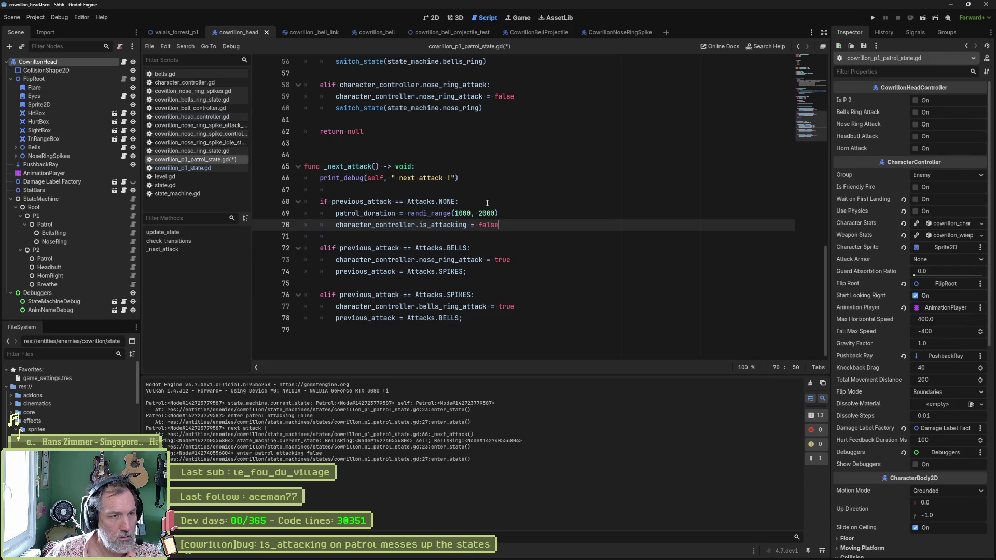
Fold check_transitions and change previous_attack's default from Attacks.SPIKES to Attacks.NONE
{"action": "scroll", "coordinate": [478, 196], "scroll_direction": "up", "scroll_amount": 8}
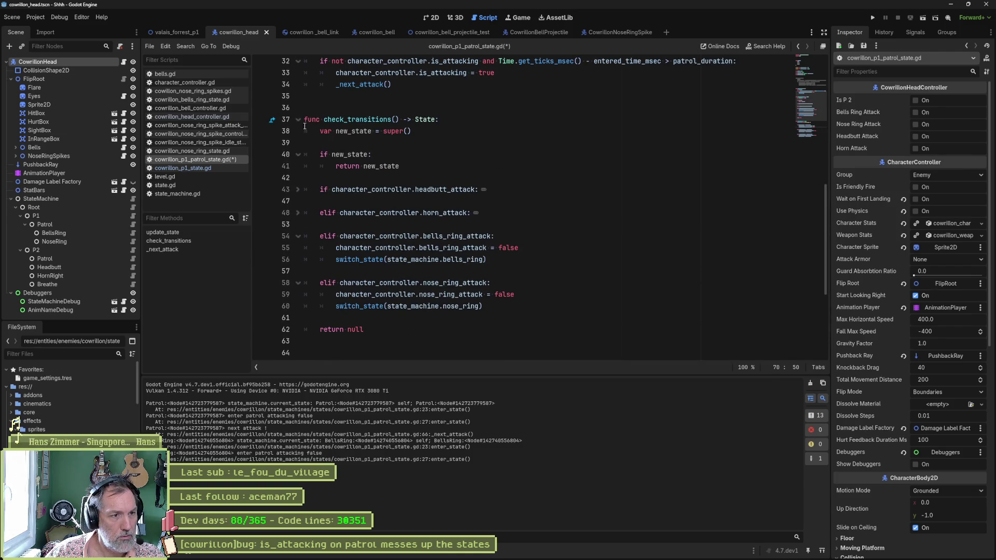
{"action": "left_click", "coordinate": [297, 120]}
{"action": "scroll", "coordinate": [367, 193], "scroll_direction": "up", "scroll_amount": 5}
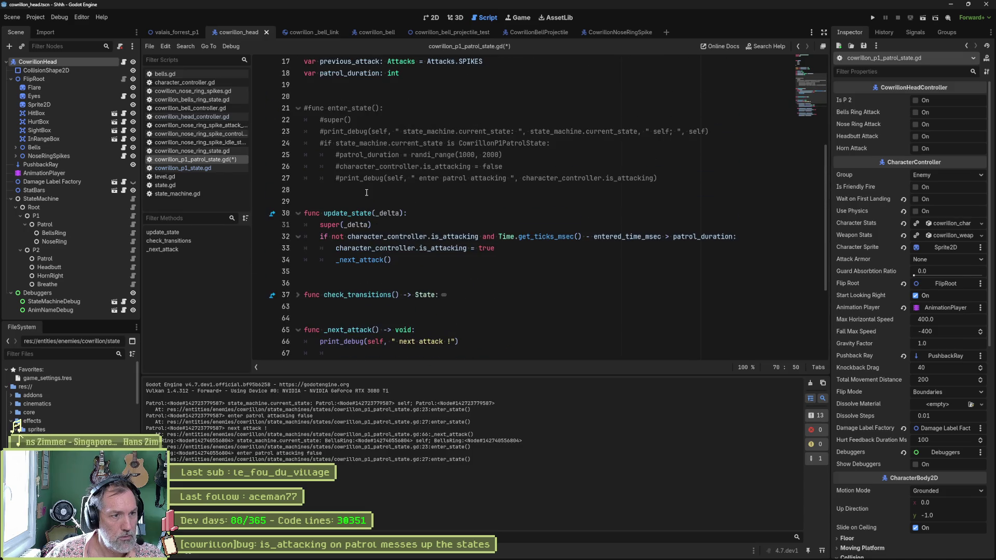
{"action": "scroll", "coordinate": [386, 185], "scroll_direction": "up", "scroll_amount": 5}
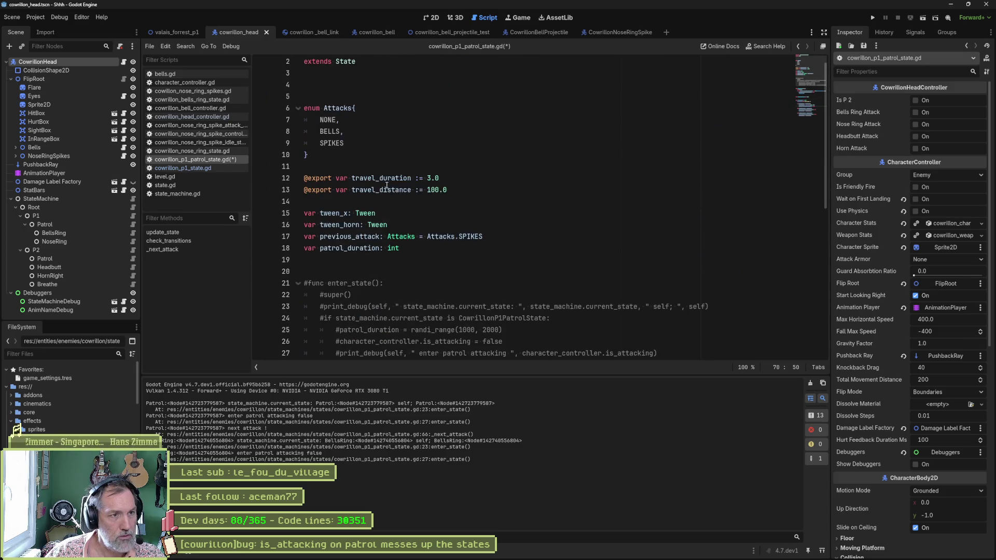
{"action": "double_click", "coordinate": [459, 237]}
{"action": "mouse_move", "coordinate": [459, 238]}
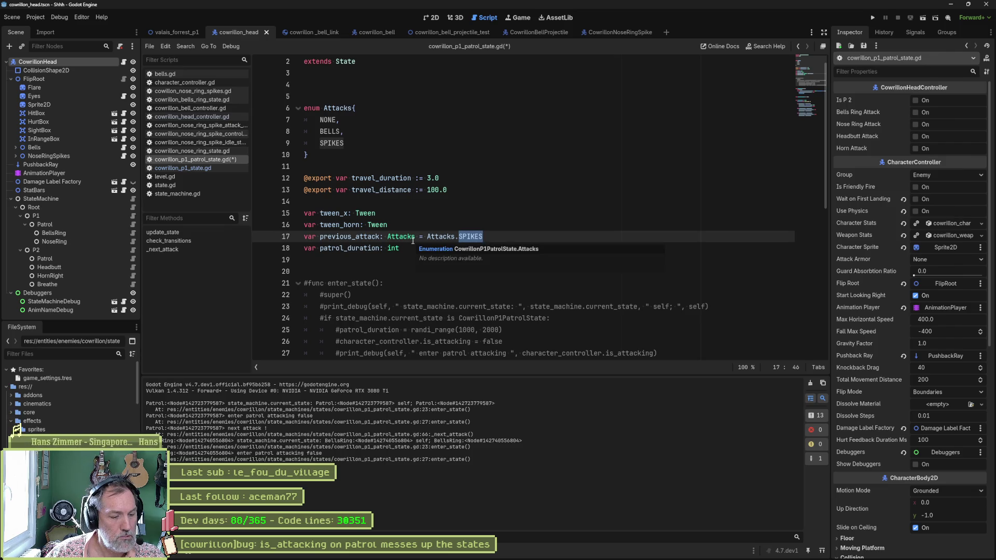
{"action": "type", "text": "NONE"}
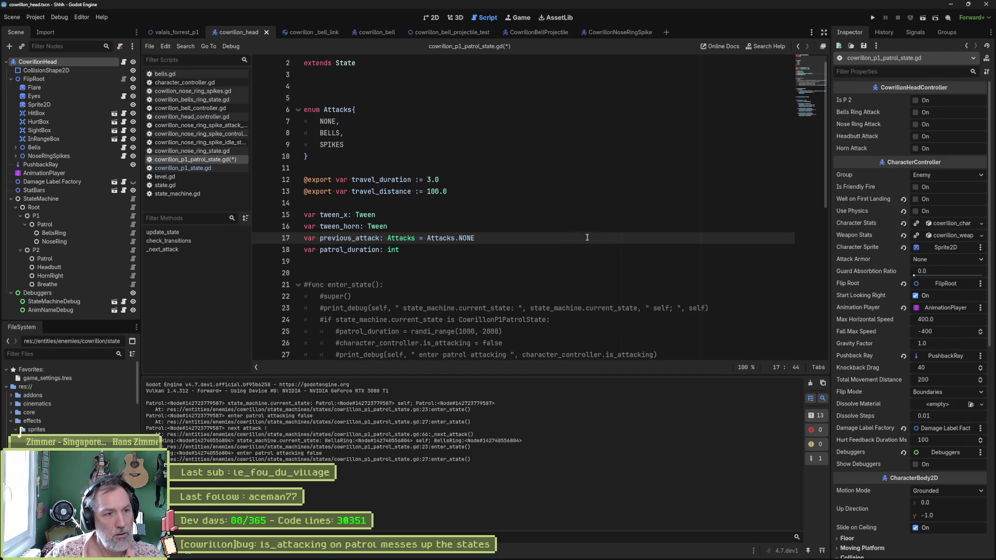
Review the is_attacking check in update_state, then launch the current scene with F6
{"action": "scroll", "coordinate": [382, 215], "scroll_direction": "down", "scroll_amount": 3}
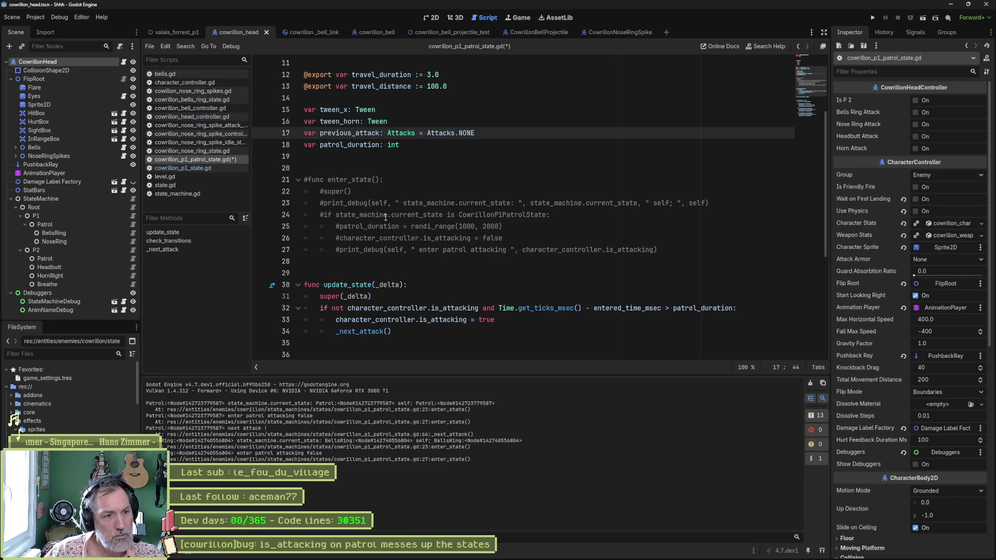
{"action": "scroll", "coordinate": [441, 243], "scroll_direction": "down", "scroll_amount": 2}
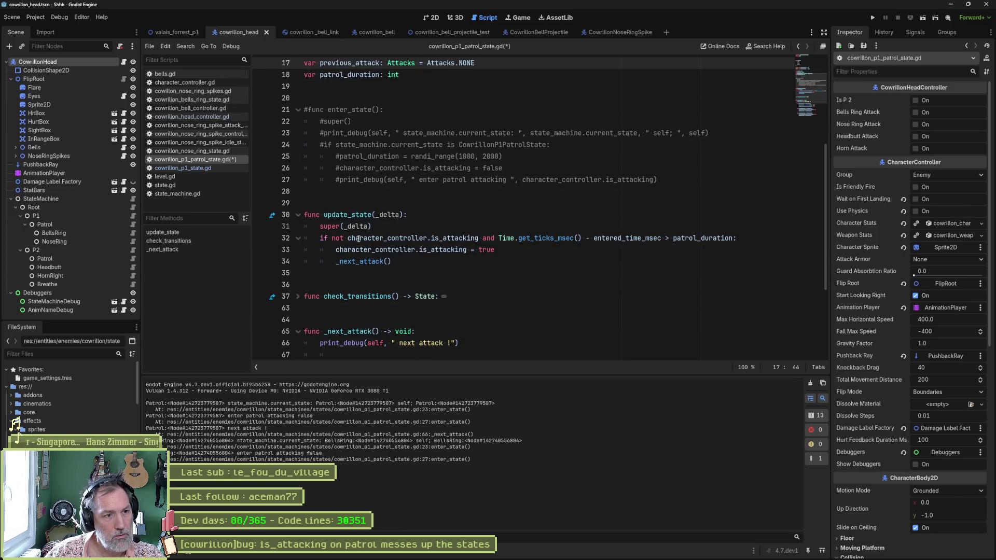
{"action": "left_click_drag", "start_coordinate": [348, 239], "coordinate": [476, 238]}
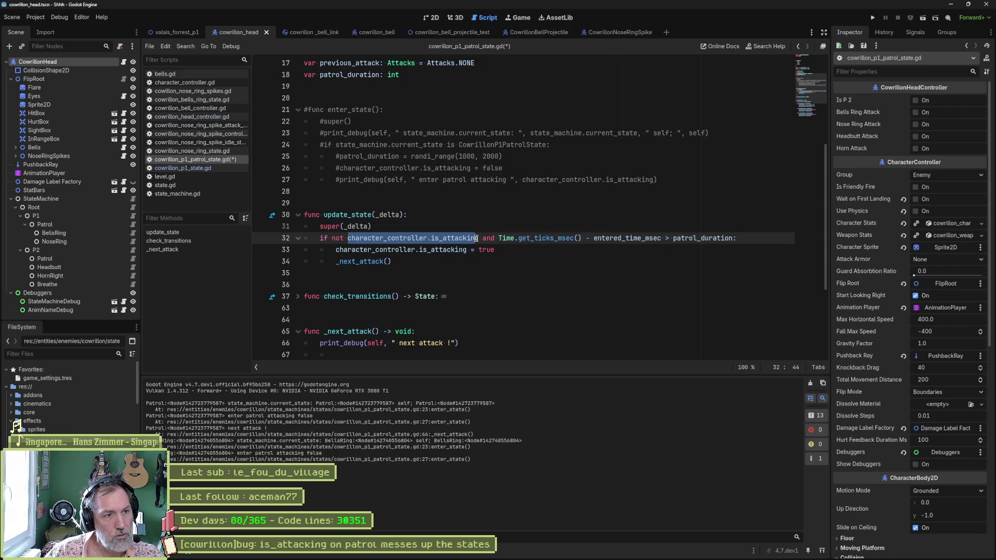
{"action": "scroll", "coordinate": [476, 238], "scroll_direction": "up", "scroll_amount": 3}
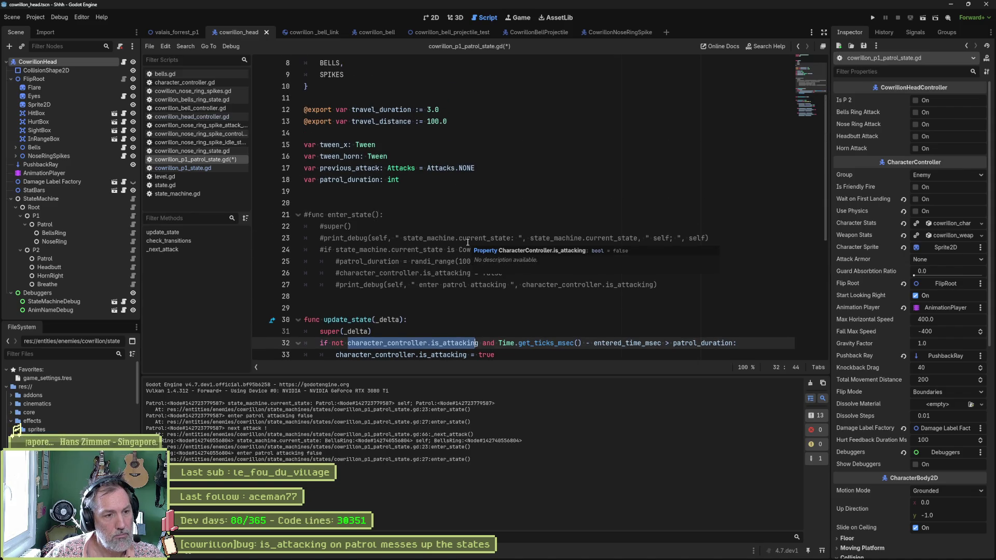
{"action": "scroll", "coordinate": [467, 243], "scroll_direction": "down", "scroll_amount": 3}
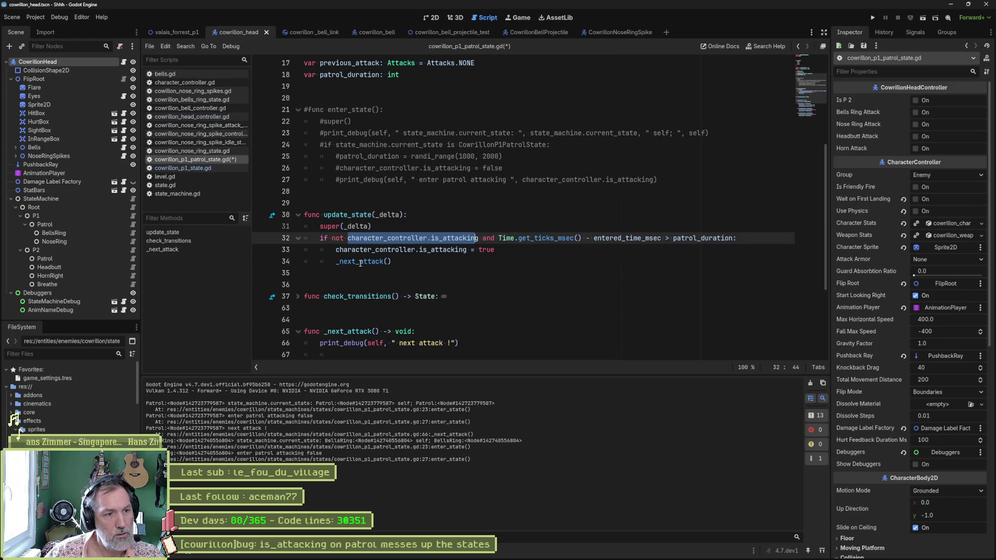
{"action": "scroll", "coordinate": [361, 263], "scroll_direction": "down", "scroll_amount": 3}
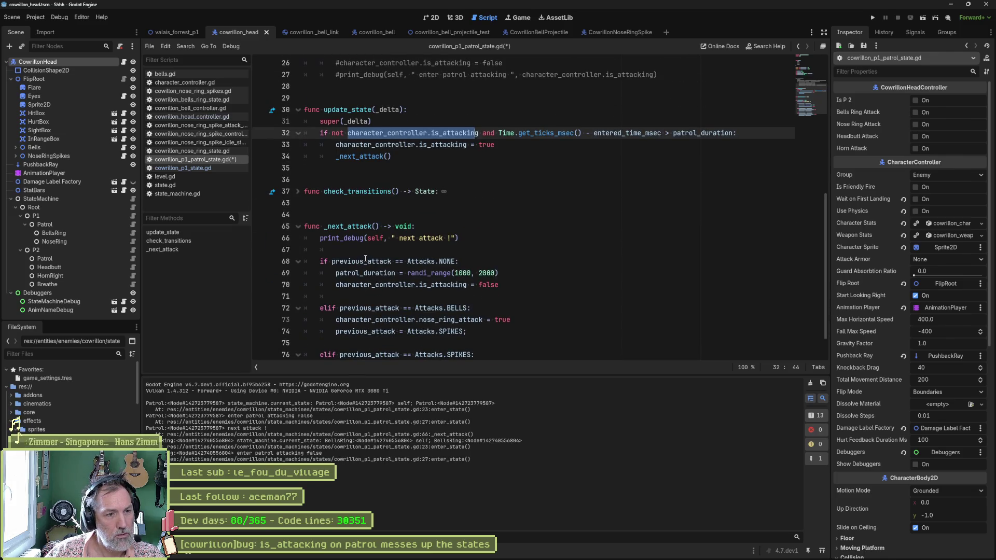
{"action": "left_click", "coordinate": [173, 30]}
{"action": "key", "text": "F6"}
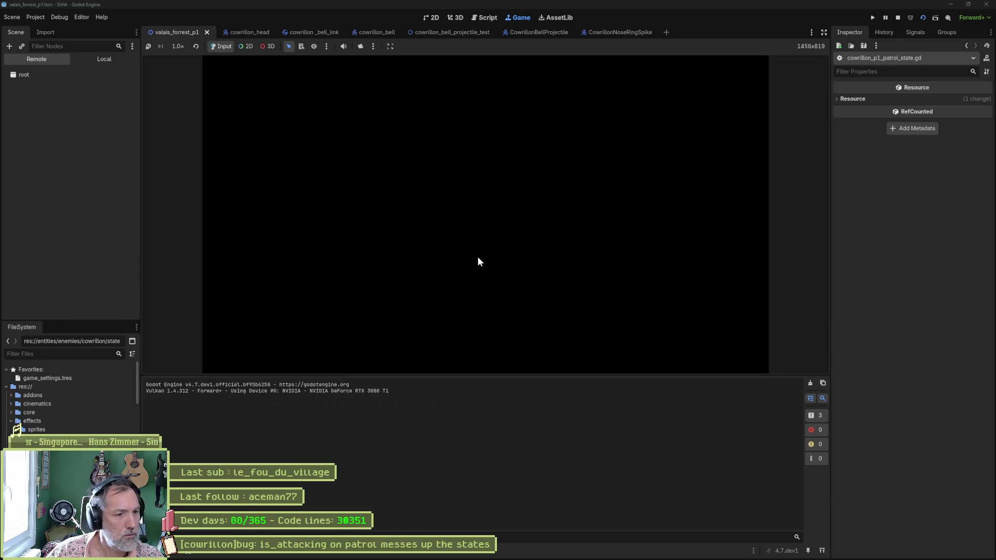
Stop the game, return to cowrillon_p1_patrol_state.gd, and select the two lines inside the NONE branch
{"action": "key", "text": "F8"}
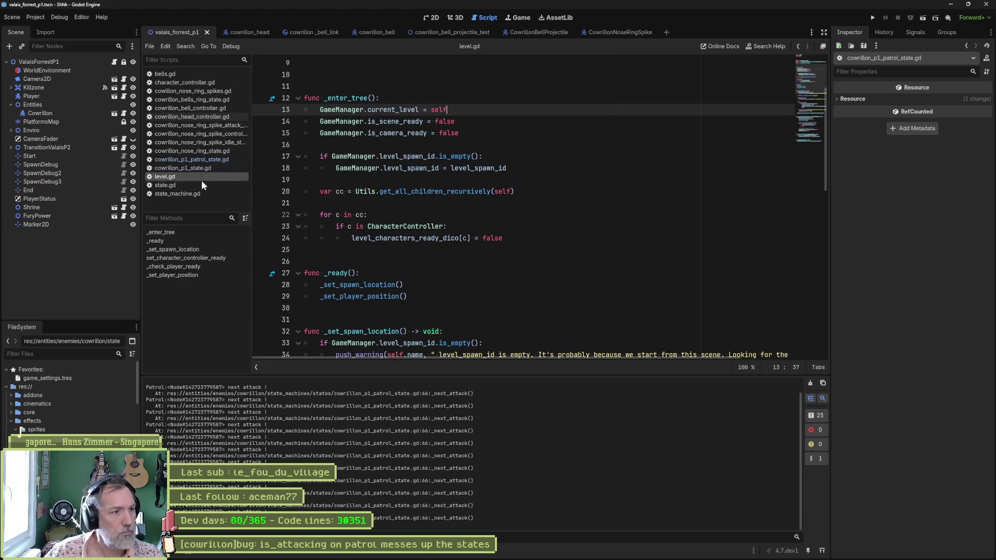
{"action": "left_click", "coordinate": [204, 160]}
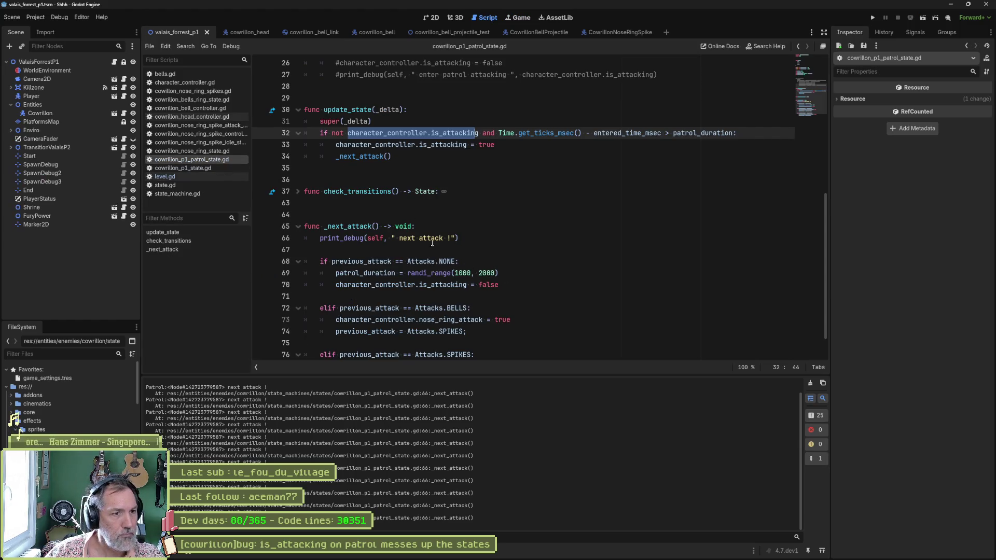
{"action": "scroll", "coordinate": [455, 253], "scroll_direction": "down", "scroll_amount": 1}
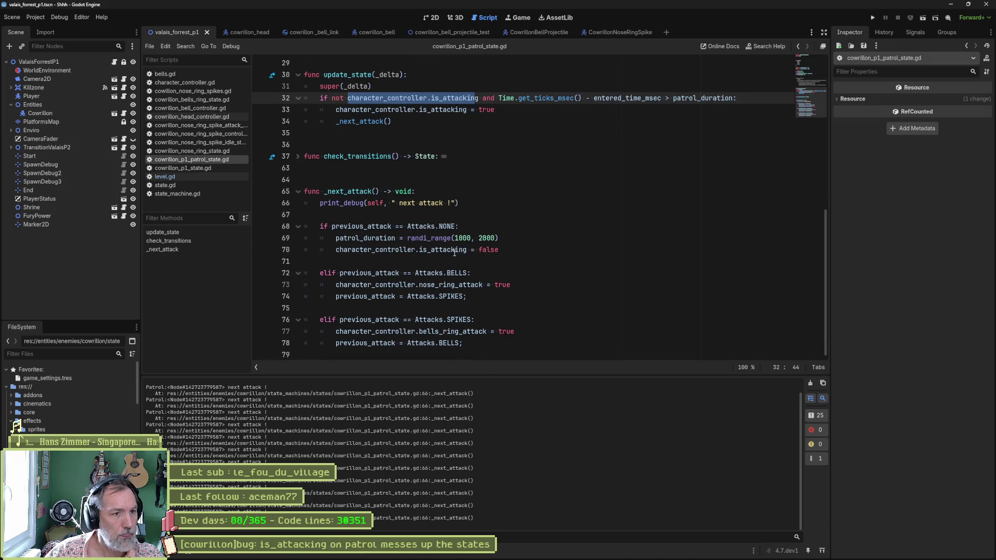
{"action": "double_click", "coordinate": [444, 226]}
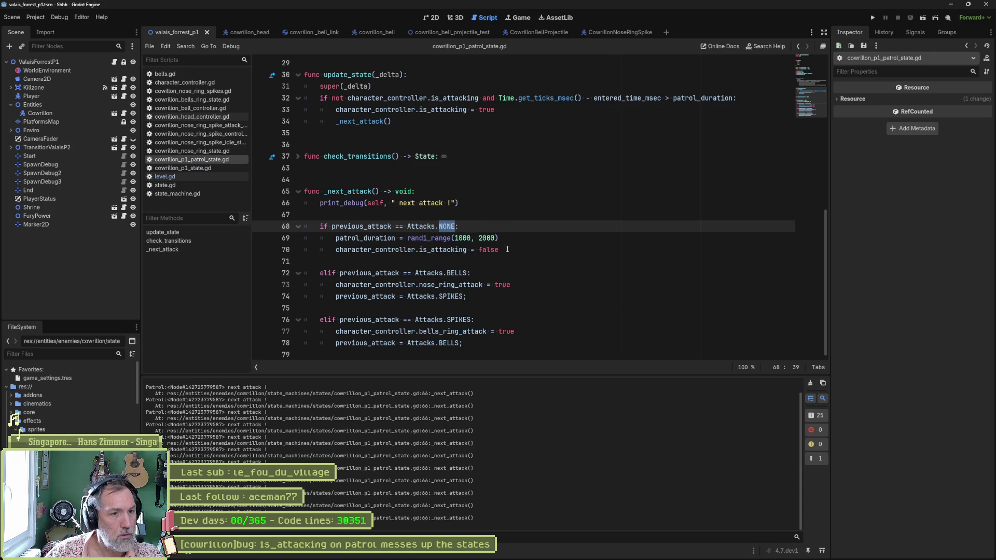
{"action": "left_click_drag", "start_coordinate": [501, 250], "coordinate": [512, 231]}
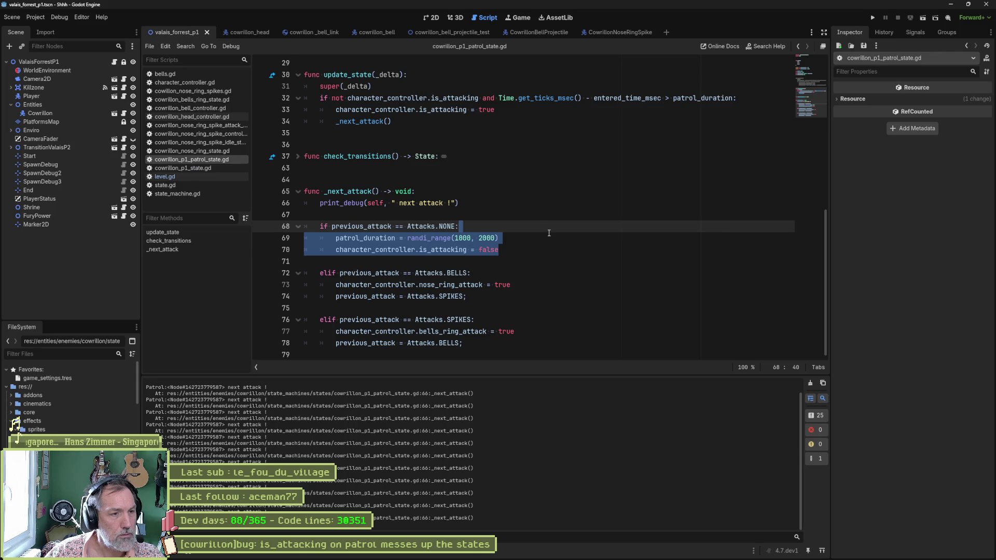
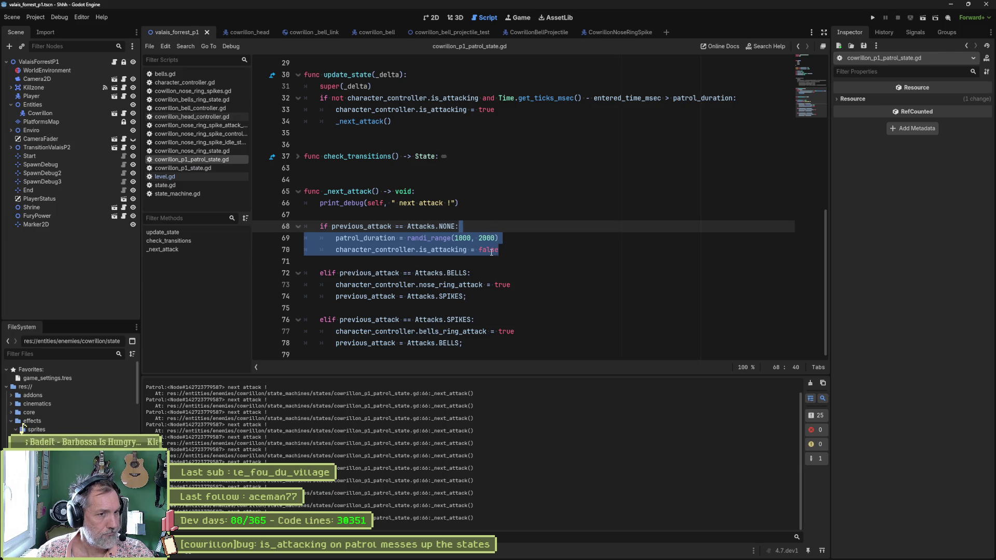
Delete the Attacks.NONE branch in _next_attack and change the BELLS elif to a plain if
{"action": "double_click", "coordinate": [440, 109]}
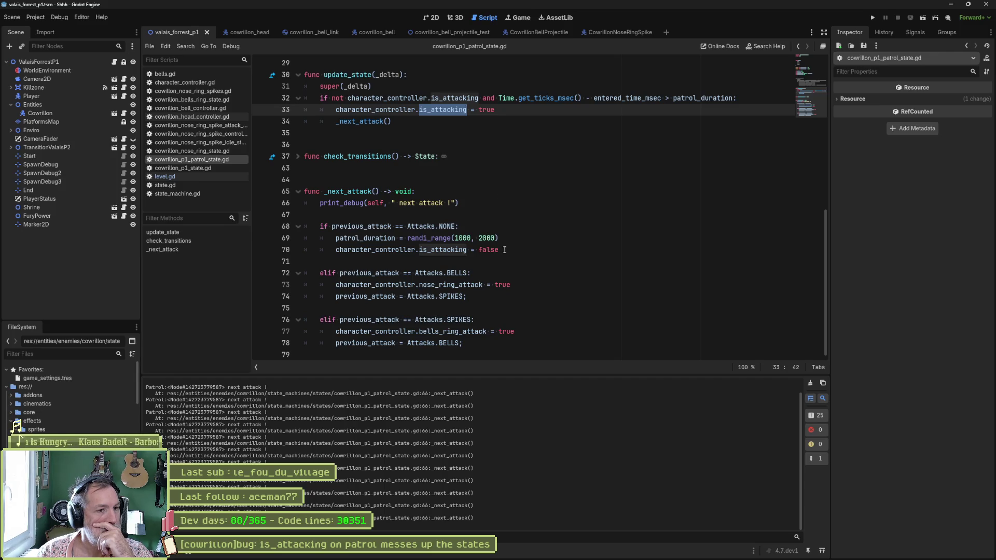
{"action": "left_click_drag", "start_coordinate": [511, 249], "coordinate": [514, 199]}
{"action": "key", "text": "Delete"}
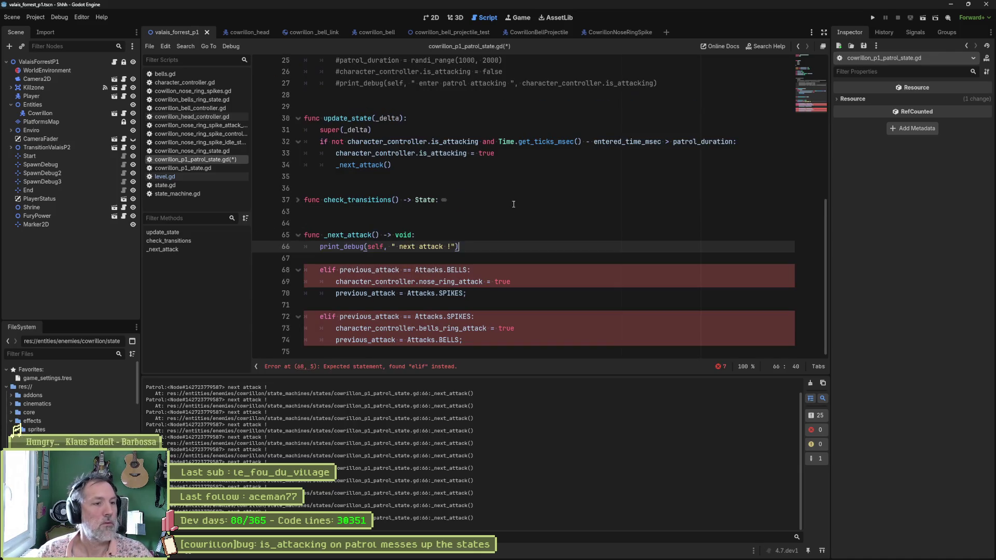
{"action": "key", "text": "Down"}
{"action": "key", "text": "Home"}
{"action": "key", "text": "Delete"}
{"action": "key", "text": "Delete"}
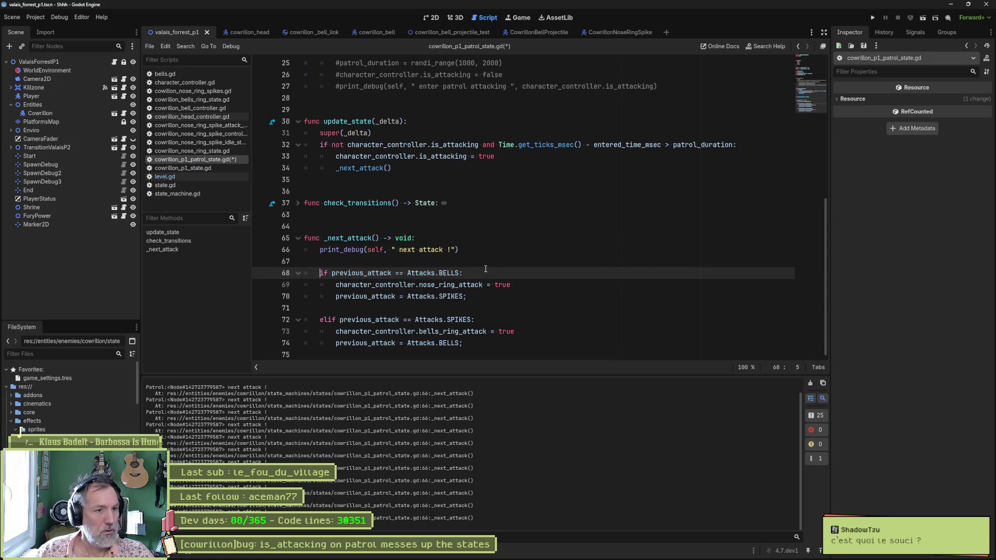
Review the commented enter_state lines, then uncomment the whole function (lines 21–27) with Ctrl+K
{"action": "scroll", "coordinate": [489, 270], "scroll_direction": "up", "scroll_amount": 3}
{"action": "scroll", "coordinate": [489, 271], "scroll_direction": "up", "scroll_amount": 1}
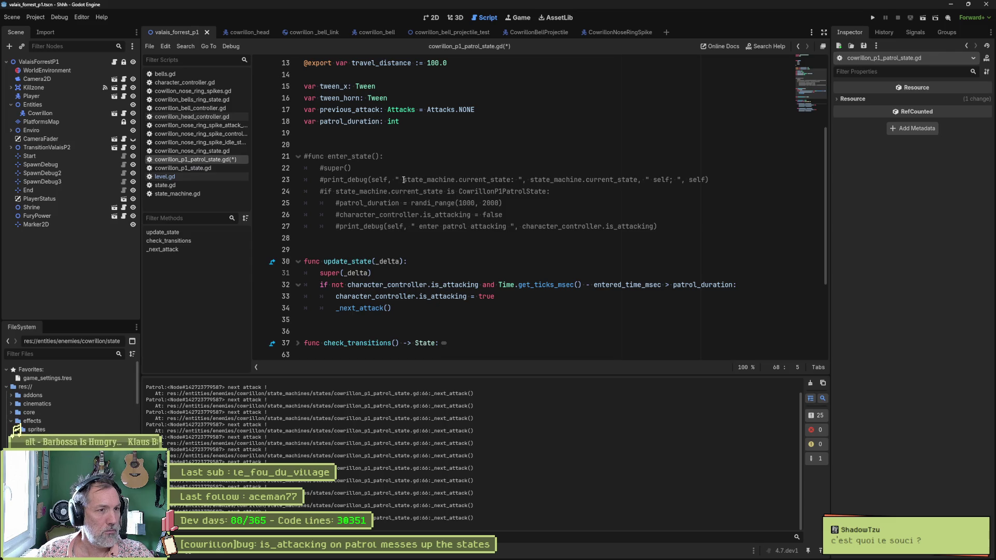
{"action": "left_click_drag", "start_coordinate": [384, 156], "coordinate": [328, 156]}
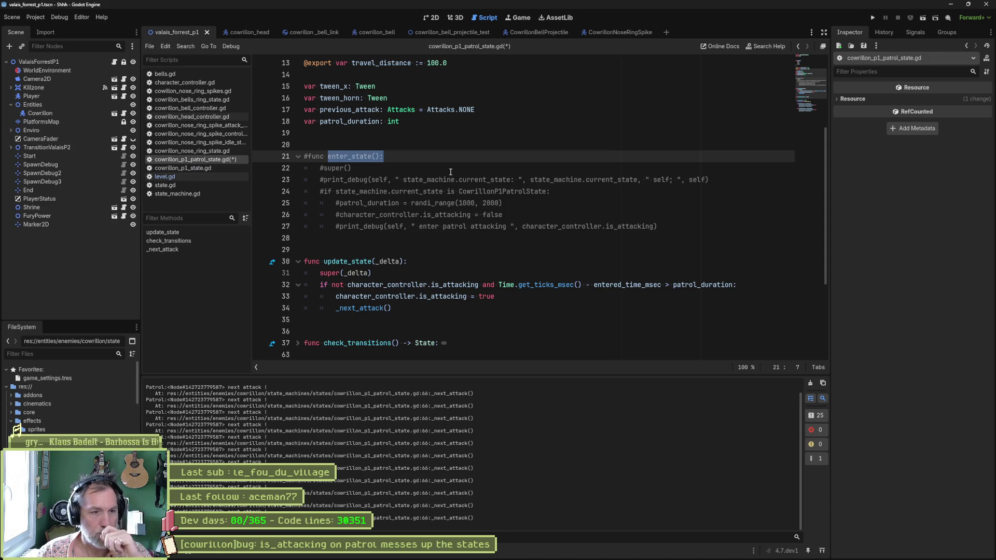
{"action": "left_click", "coordinate": [427, 179]}
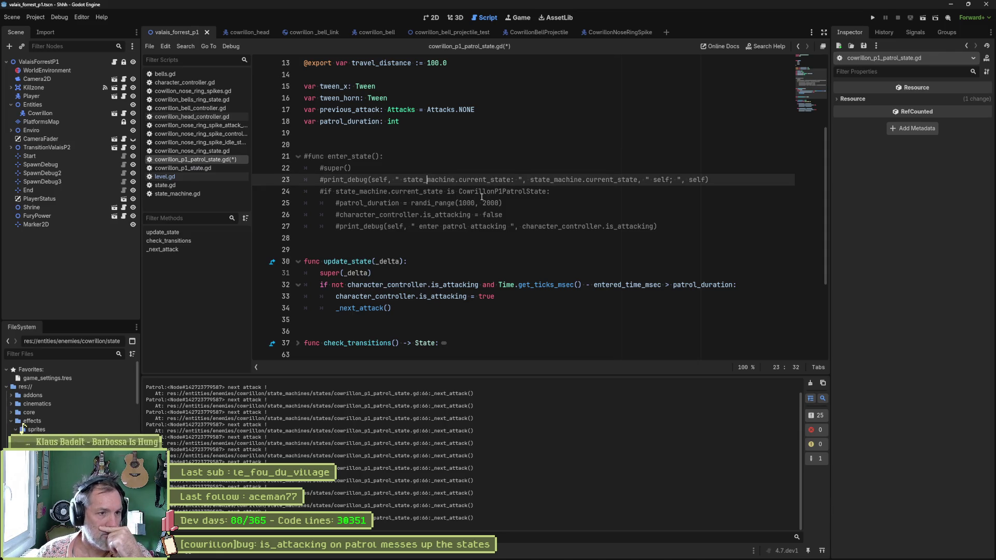
{"action": "left_click", "coordinate": [482, 195]}
{"action": "left_click_drag", "start_coordinate": [506, 214], "coordinate": [347, 215]}
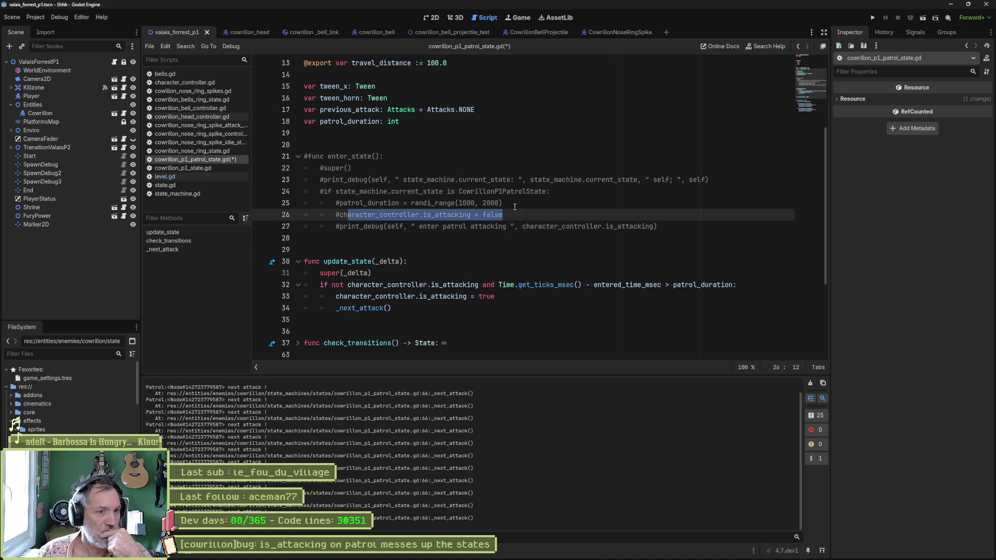
{"action": "left_click_drag", "start_coordinate": [504, 203], "coordinate": [332, 204]}
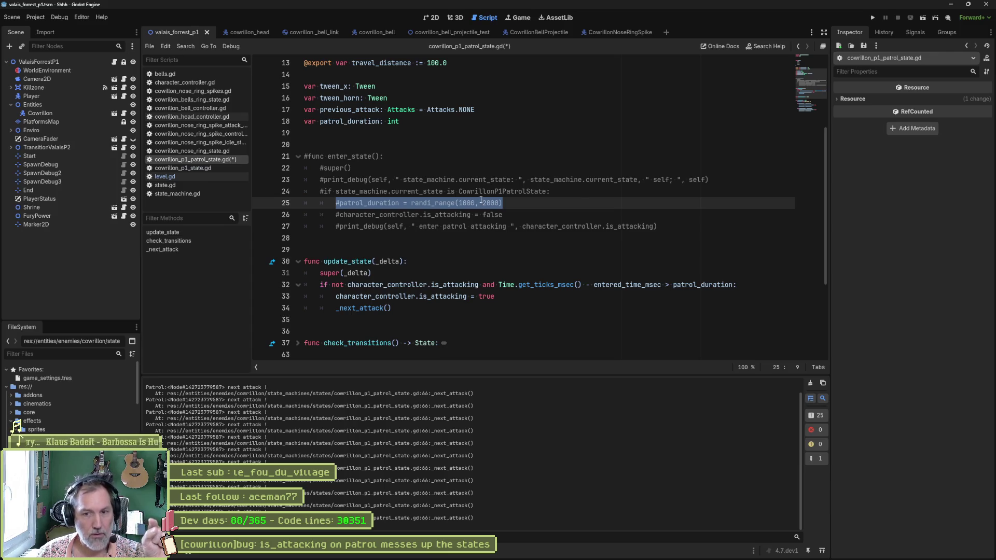
{"action": "left_click", "coordinate": [481, 192]}
{"action": "mouse_move", "coordinate": [411, 203]}
{"action": "left_mouse_down"}
{"action": "mouse_move", "coordinate": [502, 203]}
{"action": "mouse_move", "coordinate": [375, 203]}
{"action": "left_mouse_up"}
{"action": "left_click", "coordinate": [498, 215]}
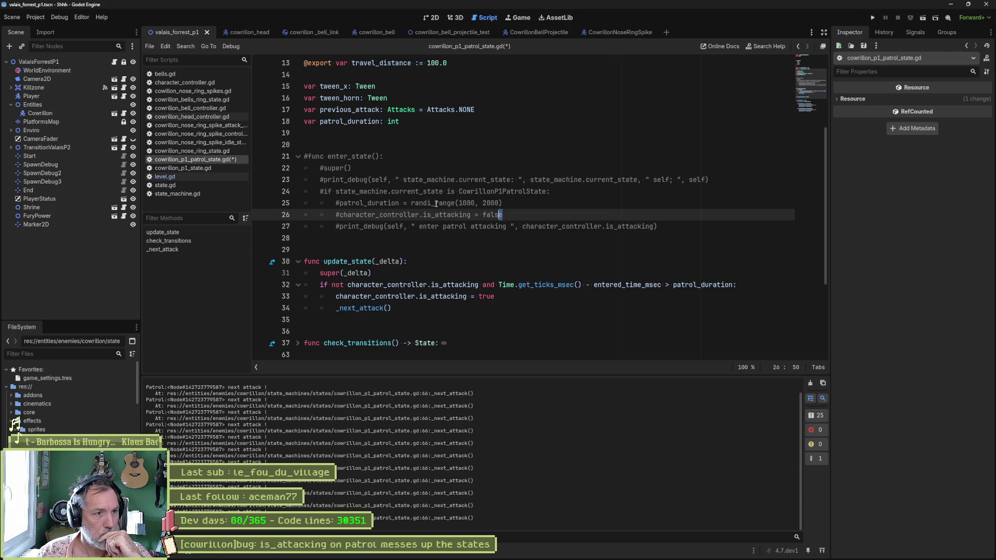
{"action": "left_click_drag", "start_coordinate": [304, 156], "coordinate": [450, 226]}
{"action": "key", "text": "ctrl+k"}
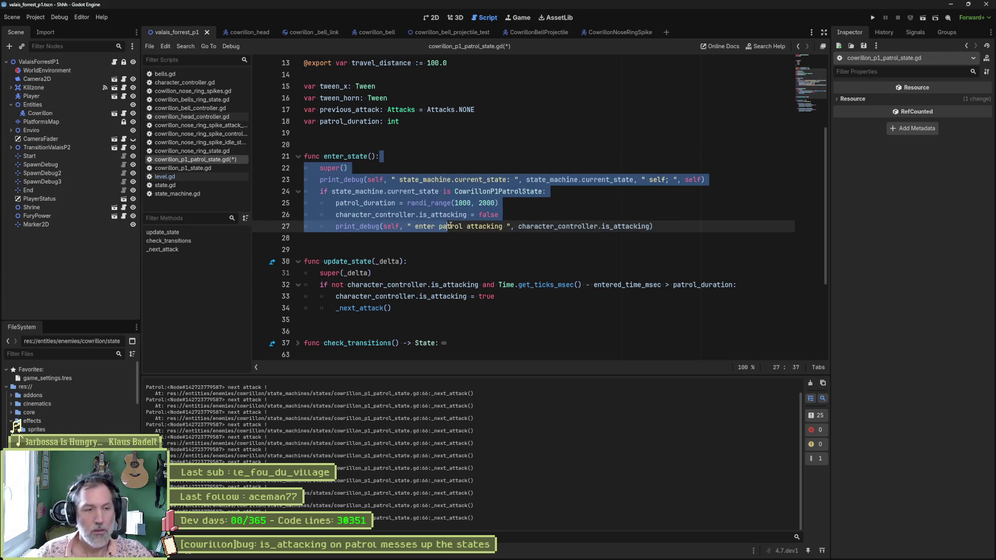
Check the default NONE value of previous_attack at the top of the script
{"action": "left_click", "coordinate": [594, 245]}
{"action": "scroll", "coordinate": [571, 269], "scroll_direction": "down", "scroll_amount": 4}
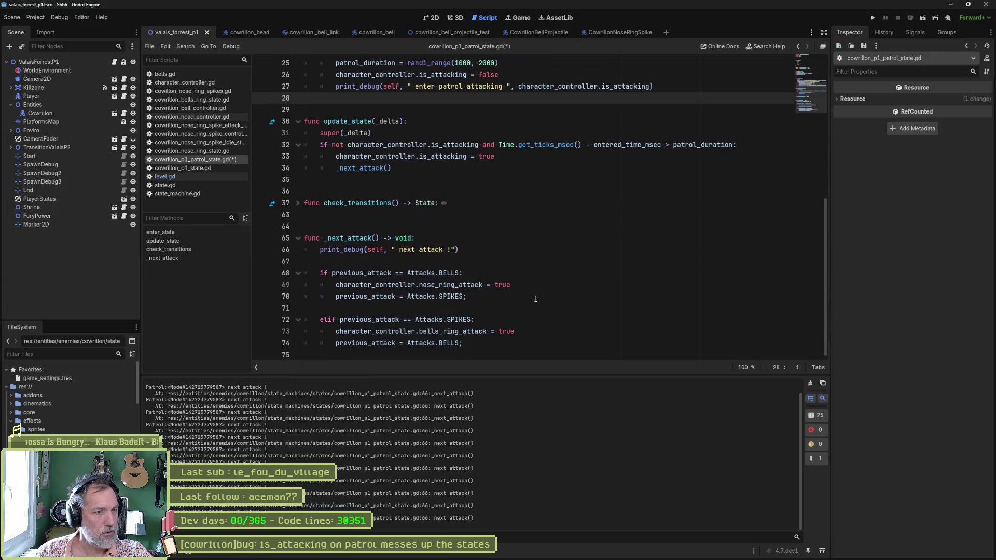
{"action": "scroll", "coordinate": [441, 186], "scroll_direction": "up", "scroll_amount": 5}
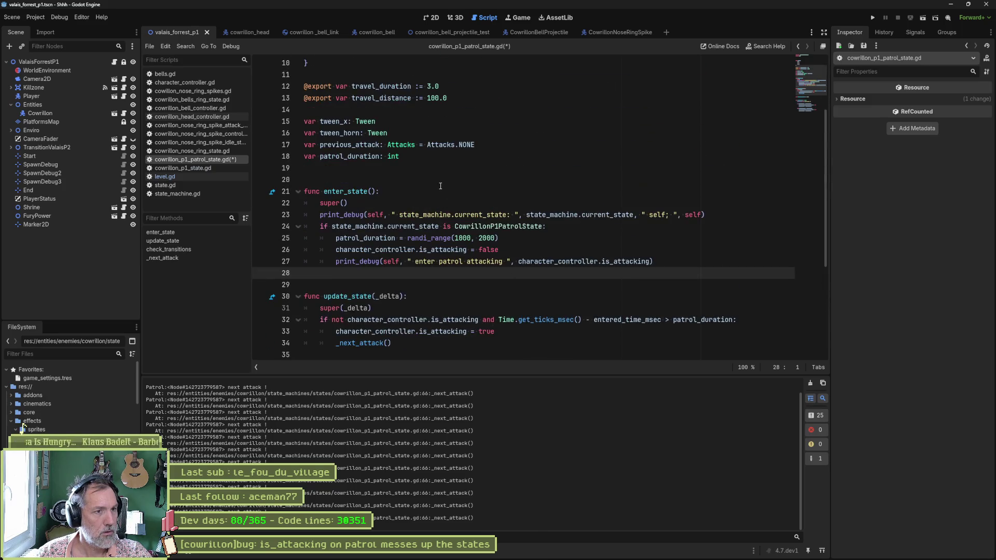
{"action": "double_click", "coordinate": [467, 145]}
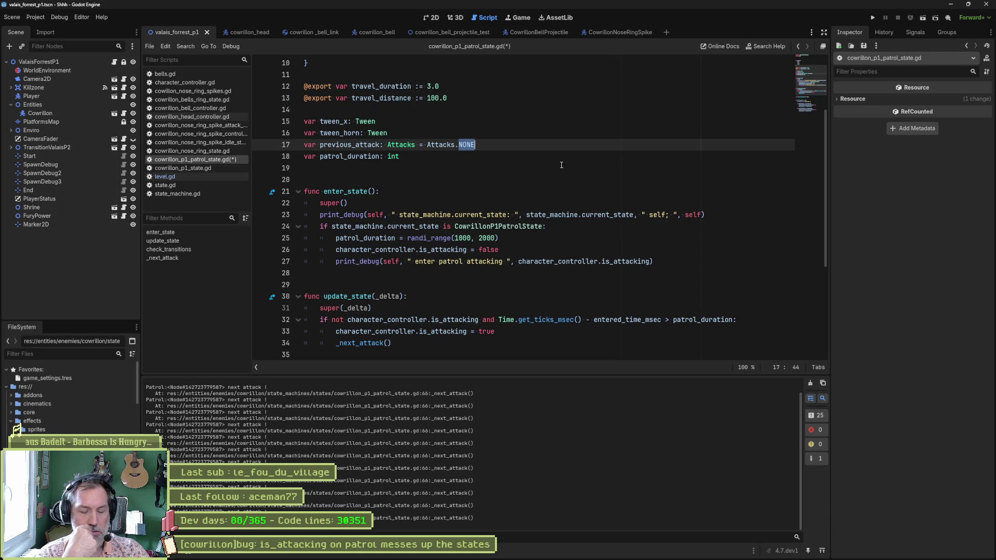
Undo the unfinished current-state check edits in enter_state and save the script
{"action": "key", "text": "ctrl+shift+z"}
{"action": "key", "text": "ctrl+shift+z"}
{"action": "key", "text": "ctrl+z"}
{"action": "key", "text": "ctrl+z"}
{"action": "key", "text": "ctrl+z"}
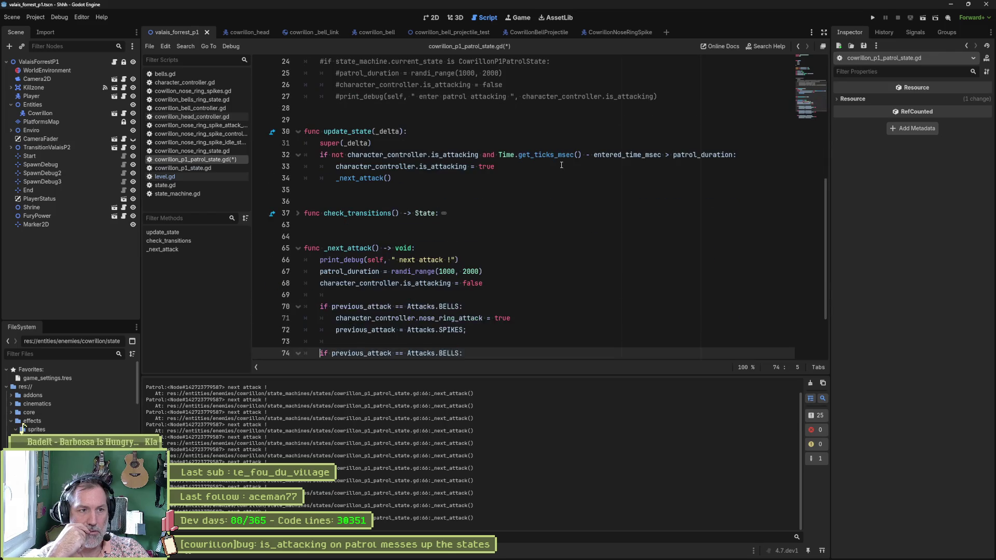
{"action": "key", "text": "ctrl+z"}
{"action": "key", "text": "ctrl+z"}
{"action": "key", "text": "ctrl+z"}
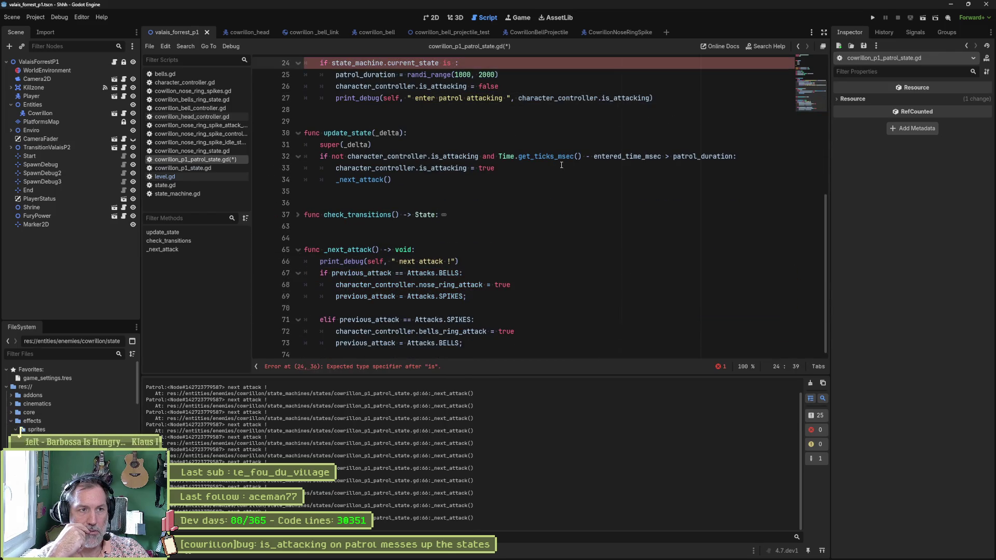
{"action": "key", "text": "ctrl+z"}
{"action": "key", "text": "ctrl+z"}
{"action": "key", "text": "ctrl+z"}
{"action": "key", "text": "ctrl+z"}
{"action": "key", "text": "ctrl+z"}
{"action": "key", "text": "ctrl+z"}
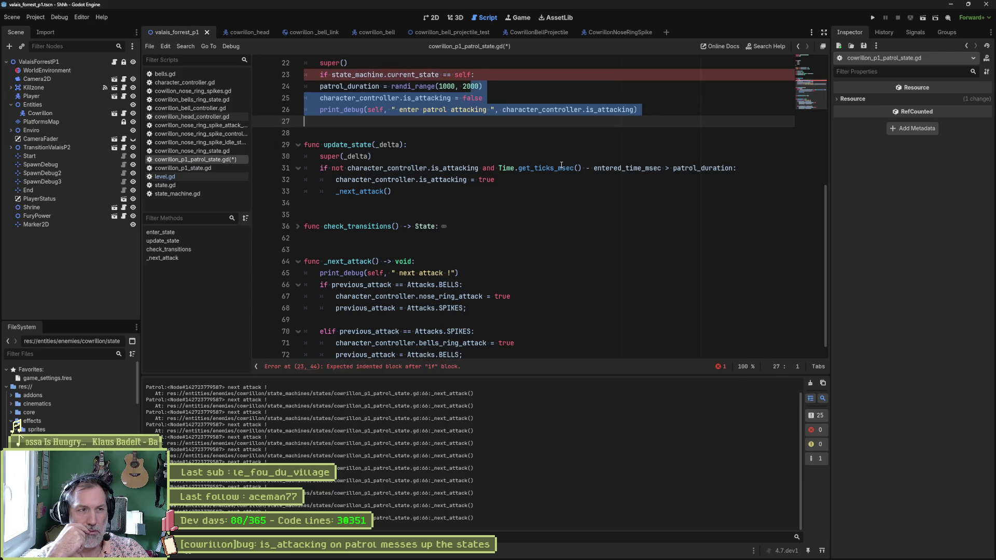
{"action": "key", "text": "ctrl+z"}
{"action": "key", "text": "ctrl+z"}
{"action": "key", "text": "ctrl+z"}
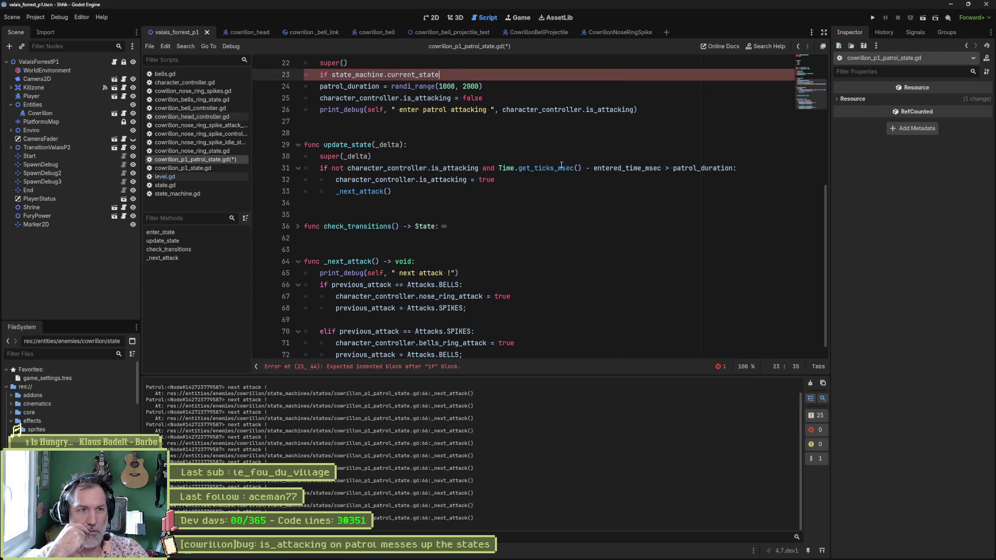
{"action": "key", "text": "ctrl+z"}
{"action": "key", "text": "ctrl+z"}
{"action": "key", "text": "ctrl+z"}
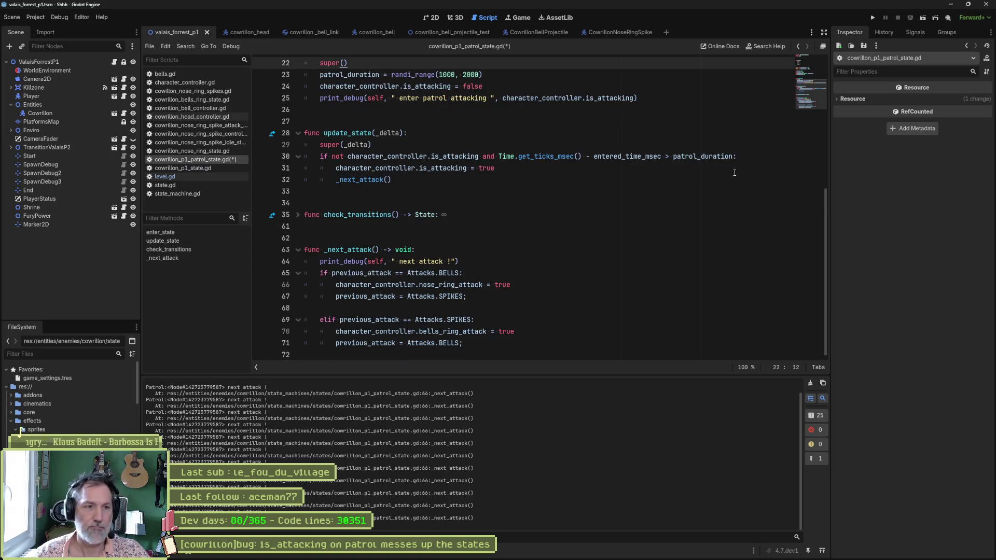
{"action": "scroll", "coordinate": [578, 226], "scroll_direction": "up", "scroll_amount": 2}
{"action": "key", "text": "ctrl+s"}
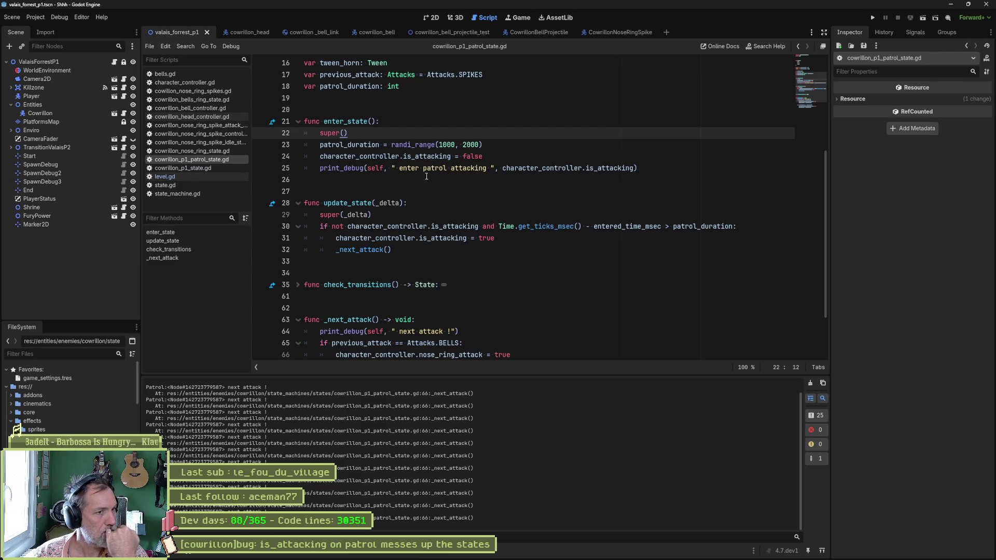
After super(), add an if condition on previous_attack and indent the three setup lines under it
{"action": "scroll", "coordinate": [442, 203], "scroll_direction": "down", "scroll_amount": 1}
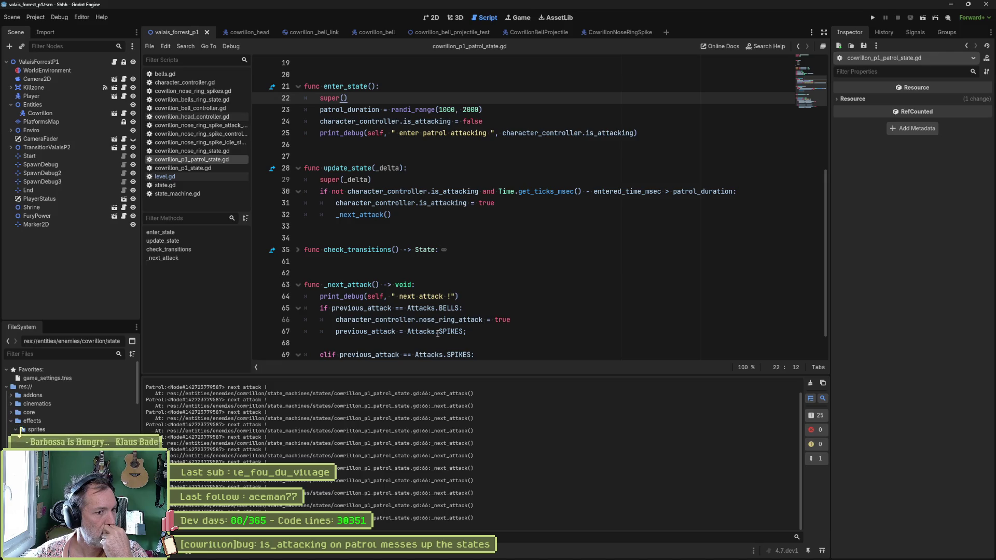
{"action": "left_click_drag", "start_coordinate": [336, 332], "coordinate": [463, 332]}
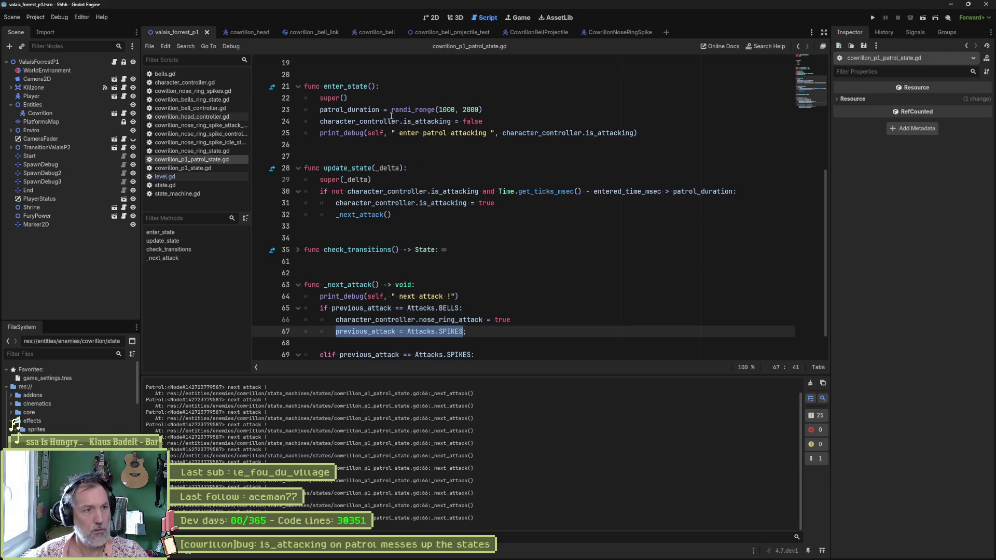
{"action": "left_click", "coordinate": [402, 101]}
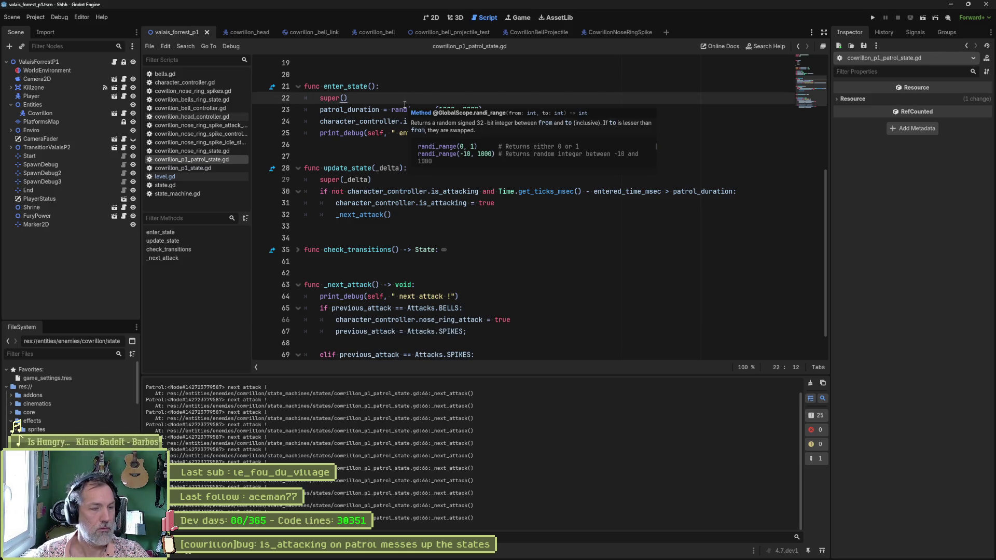
{"action": "key", "text": "Return"}
{"action": "type", "text": "if previous_attack = Attacks.SPIKES"}
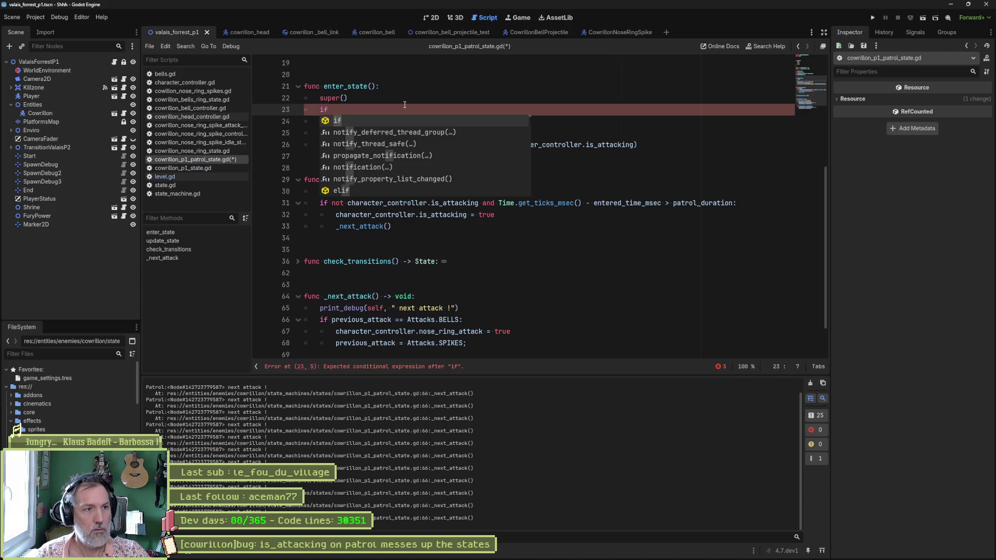
{"action": "type", "text": ":"}
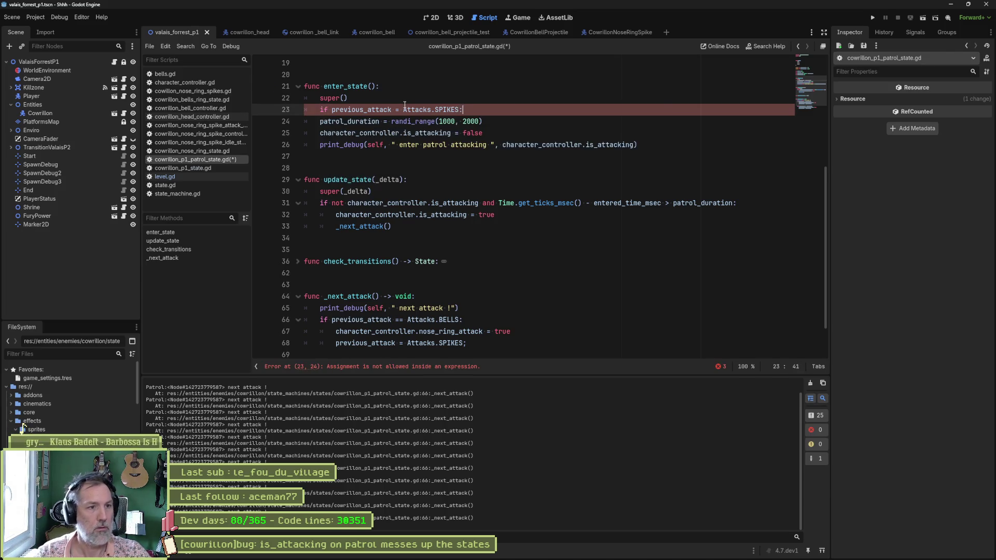
{"action": "key", "text": "Down"}
{"action": "key", "text": "shift+Down"}
{"action": "key", "text": "shift+Down"}
{"action": "key", "text": "Tab"}
Correct the condition to 'if previous_attack == Attacks.NONE:' and save the script
{"action": "left_click", "coordinate": [405, 107]}
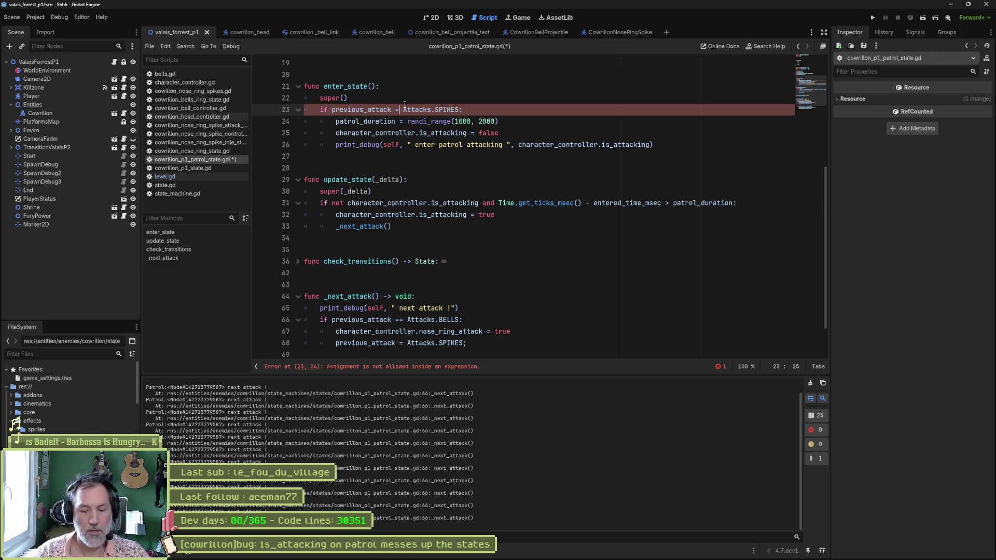
{"action": "type", "text": "="}
{"action": "key", "text": "ctrl+Right"}
{"action": "key", "text": "ctrl+Right"}
{"action": "key", "text": "ctrl+BackSpace"}
{"action": "type", "text": "NONE"}
{"action": "key", "text": "ctrl+s"}
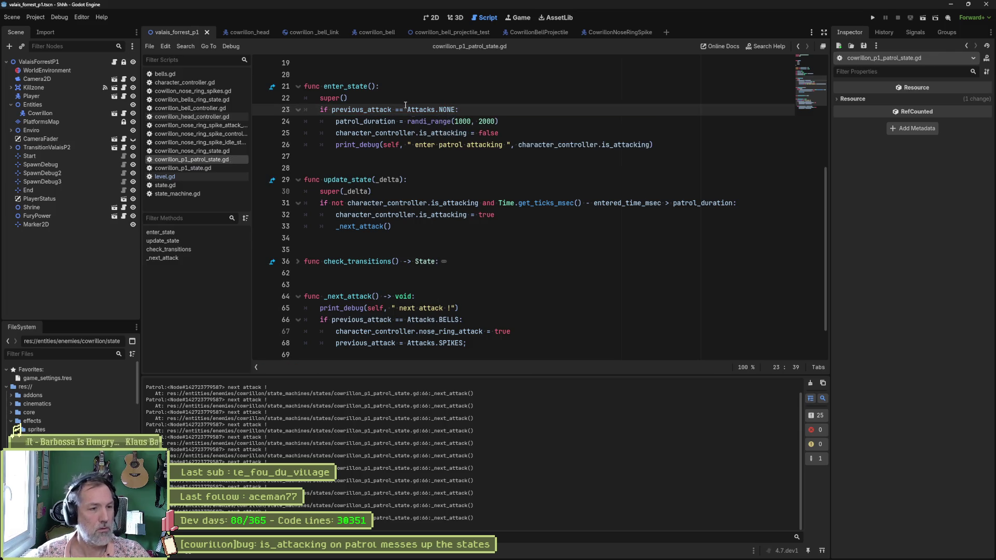
Run the current forest scene with F6 to test the boss
{"action": "left_click", "coordinate": [496, 182]}
{"action": "scroll", "coordinate": [522, 228], "scroll_direction": "down", "scroll_amount": 1}
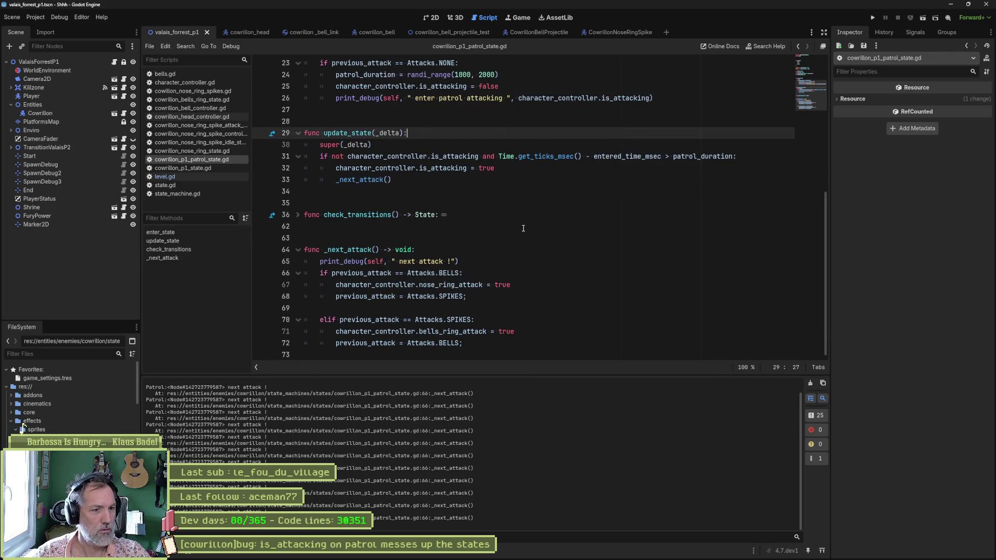
{"action": "scroll", "coordinate": [528, 229], "scroll_direction": "up", "scroll_amount": 2}
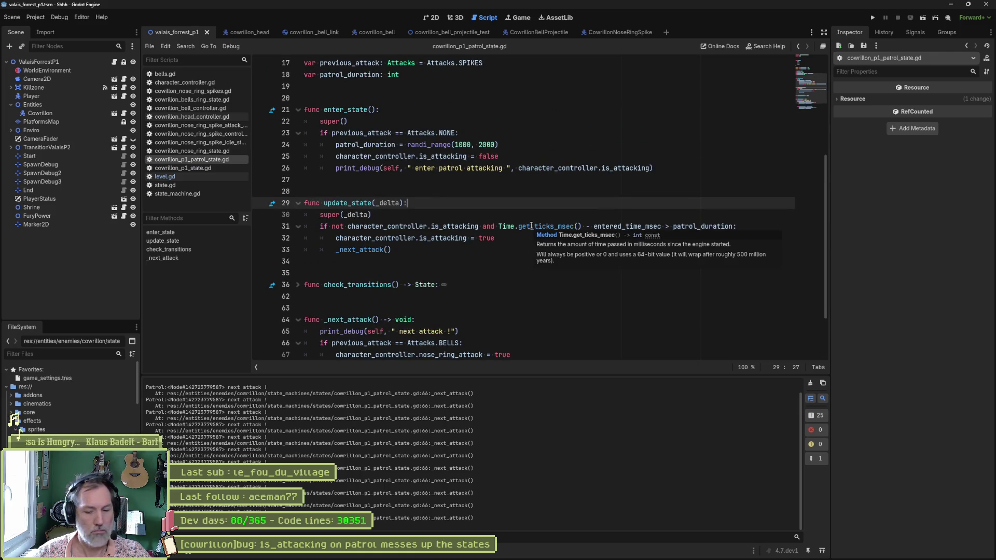
{"action": "key", "text": "F6"}
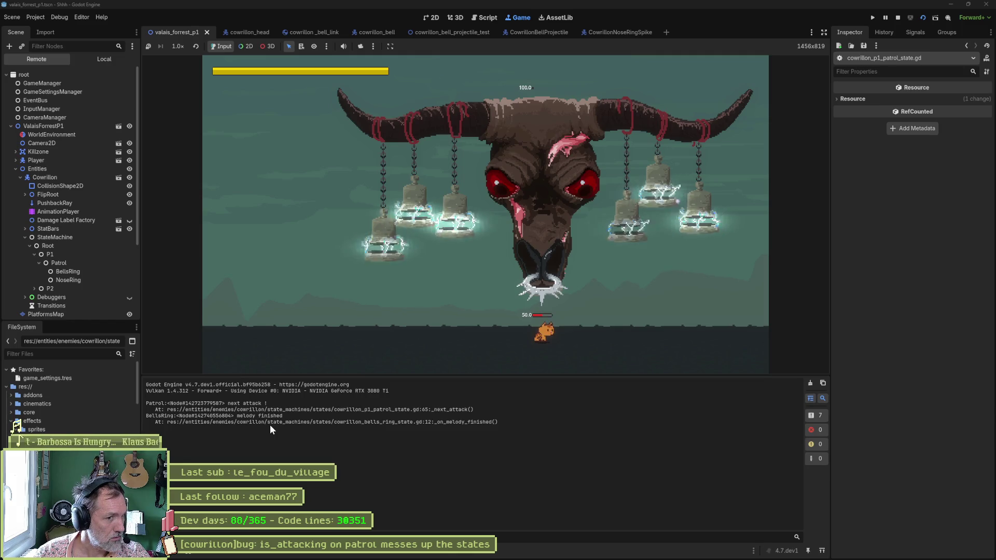
{"action": "key", "text": "F8"}
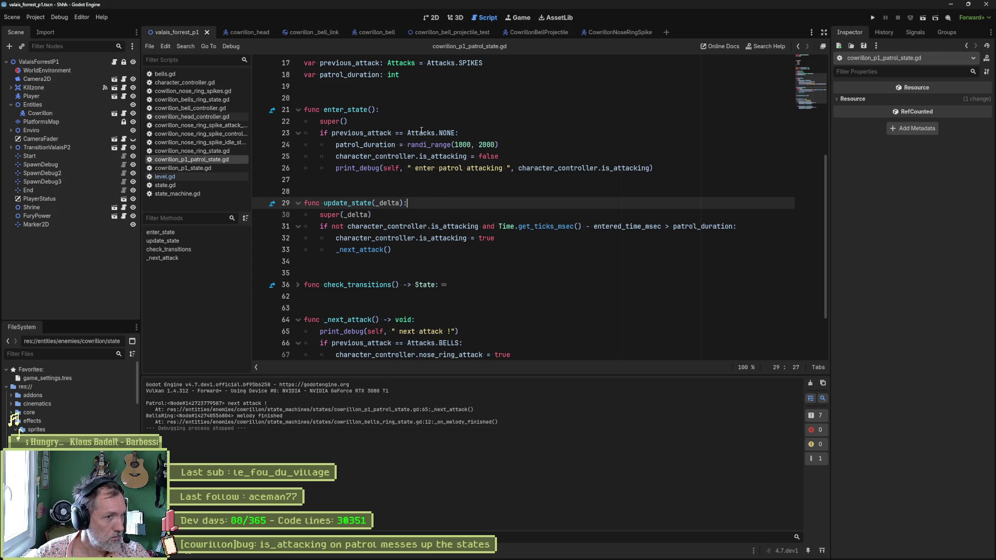
Review enter_state's Attacks.NONE guard without editing, then launch the project to test the patrol state
{"action": "double_click", "coordinate": [447, 132]}
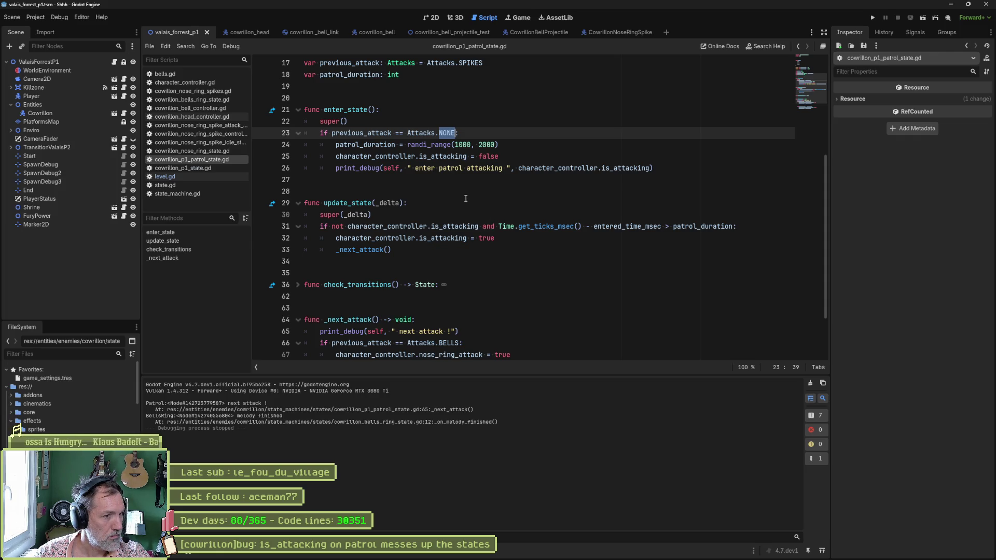
{"action": "scroll", "coordinate": [464, 213], "scroll_direction": "down", "scroll_amount": 2}
{"action": "scroll", "coordinate": [463, 214], "scroll_direction": "up", "scroll_amount": 4}
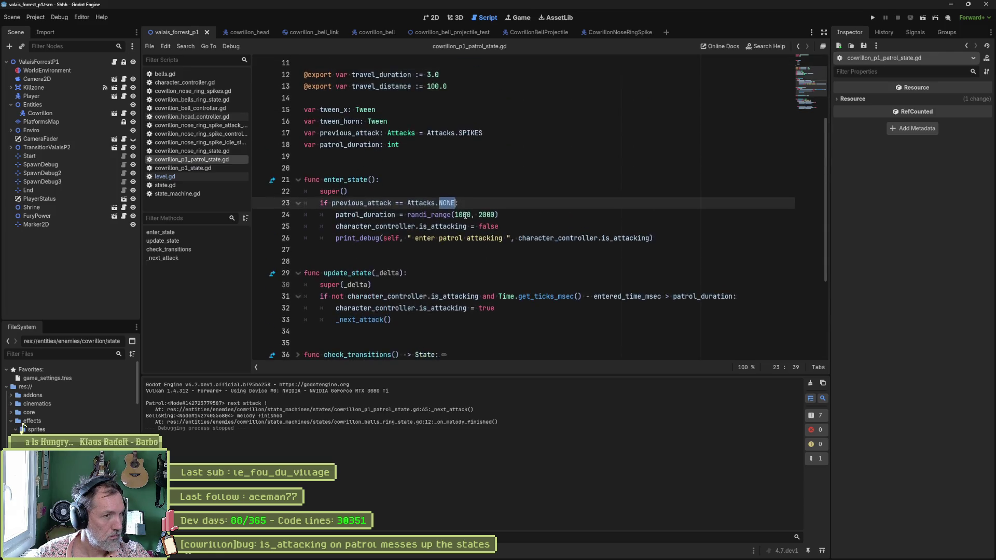
{"action": "scroll", "coordinate": [464, 215], "scroll_direction": "up", "scroll_amount": 1}
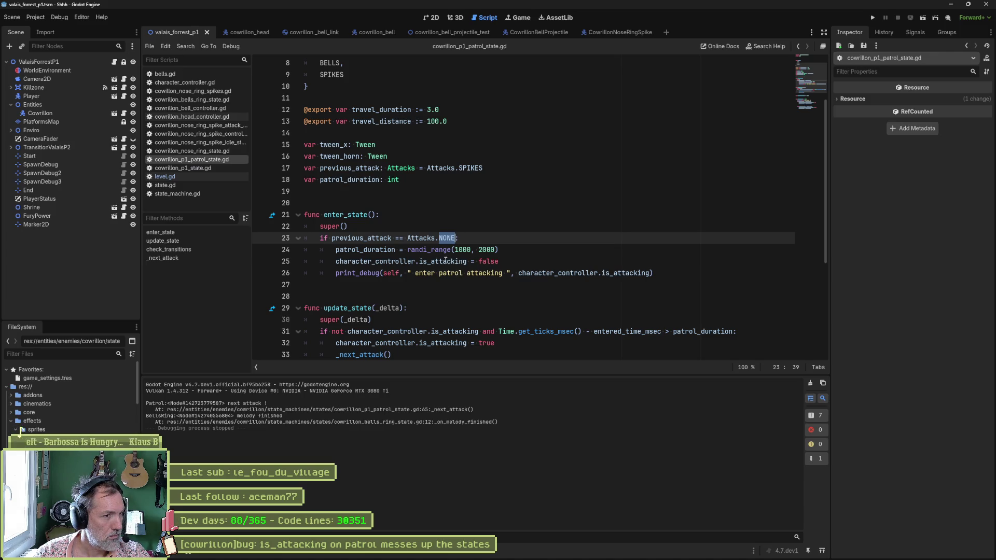
{"action": "mouse_move", "coordinate": [442, 259]}
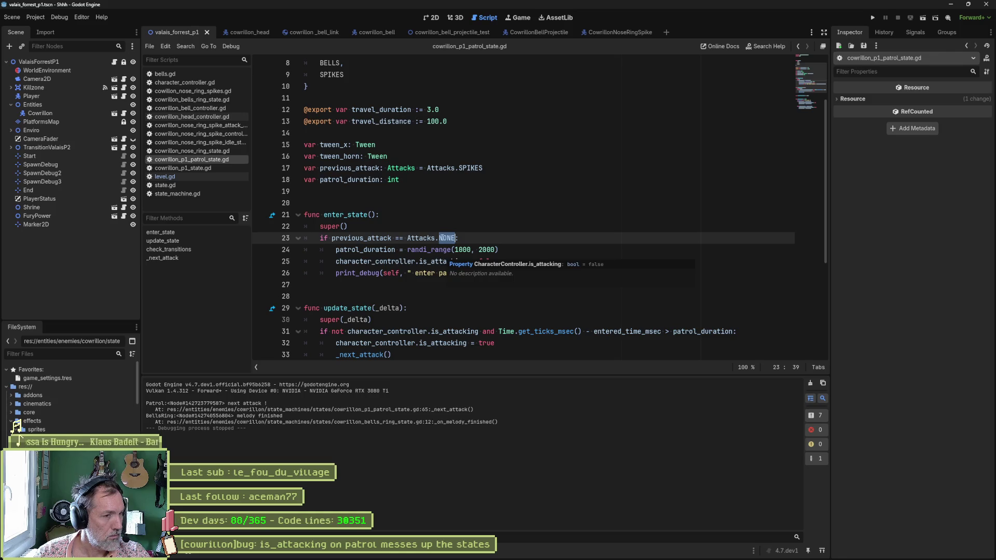
{"action": "left_click", "coordinate": [455, 228]}
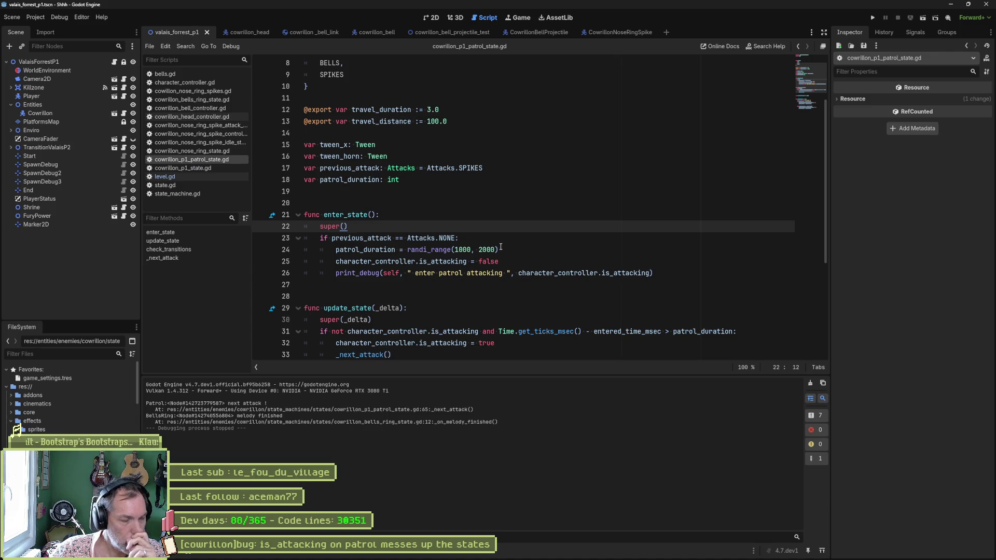
{"action": "left_click", "coordinate": [500, 248]}
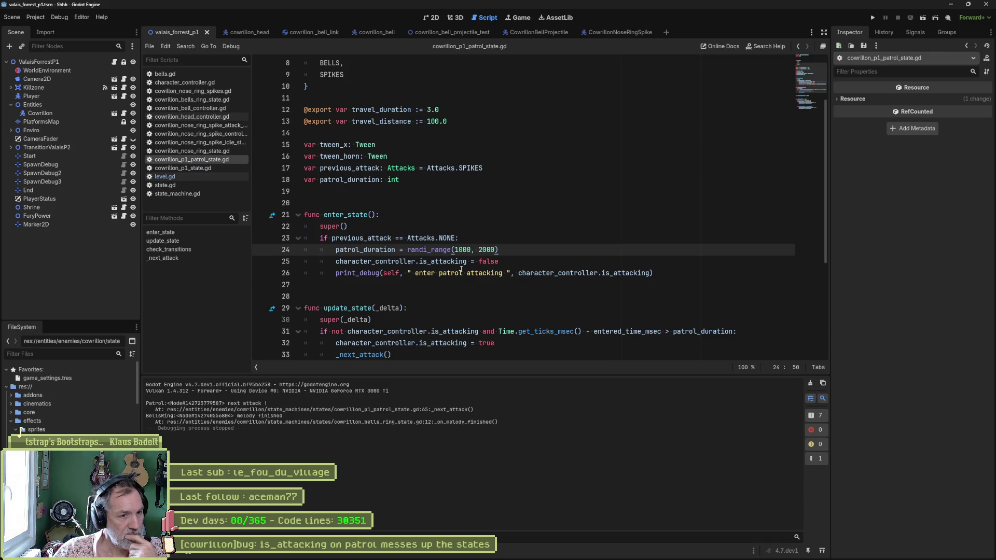
{"action": "scroll", "coordinate": [462, 268], "scroll_direction": "down", "scroll_amount": 2}
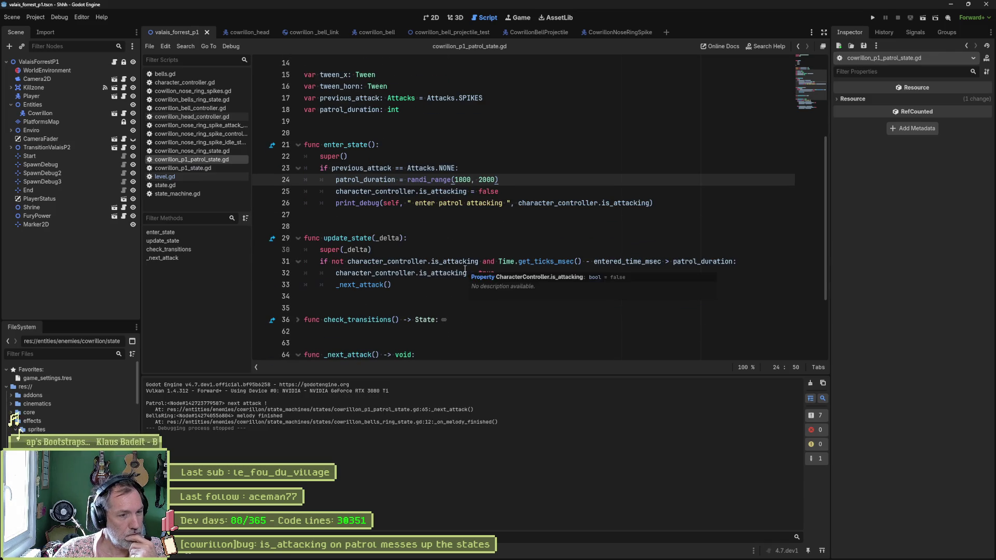
{"action": "mouse_move", "coordinate": [618, 551]}
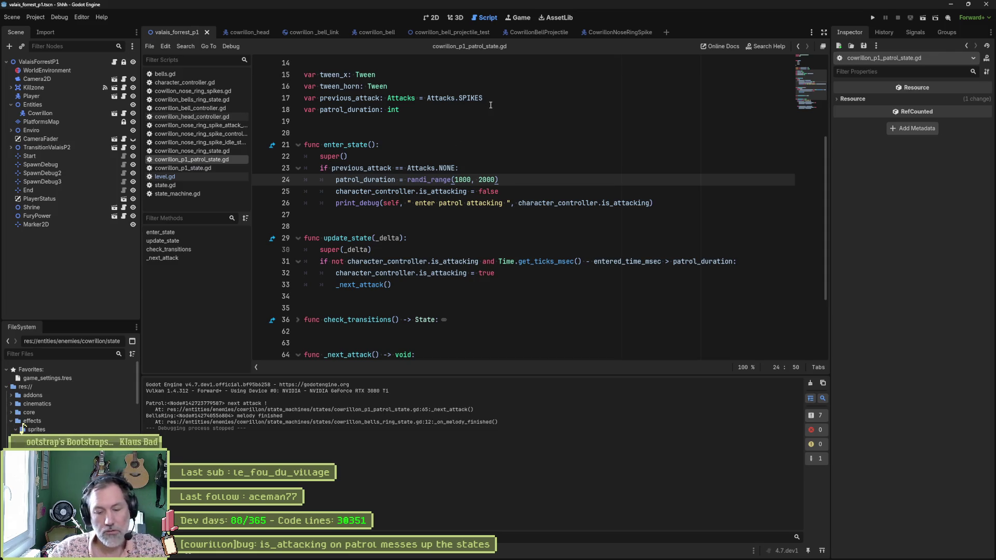
{"action": "left_click", "coordinate": [872, 17]}
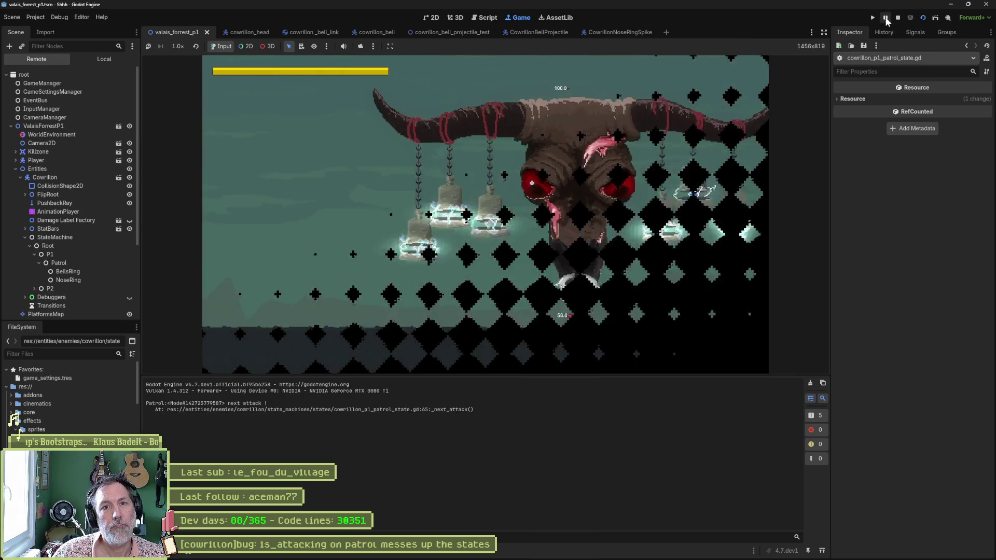
Pause the game, inspect the live StateMachine and BellsRing nodes, and open the Evaluator
{"action": "left_click", "coordinate": [885, 17]}
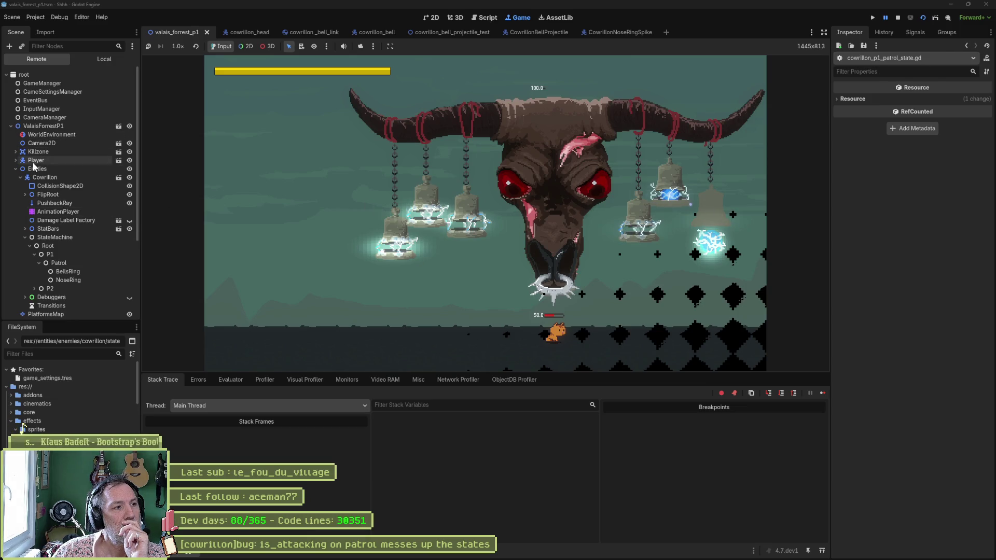
{"action": "left_click", "coordinate": [51, 237]}
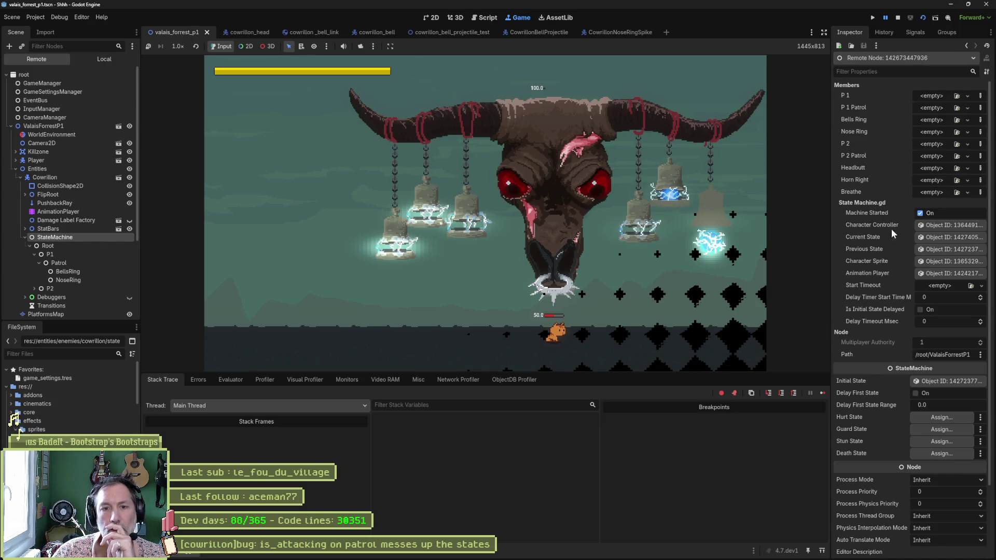
{"action": "left_click", "coordinate": [962, 235]}
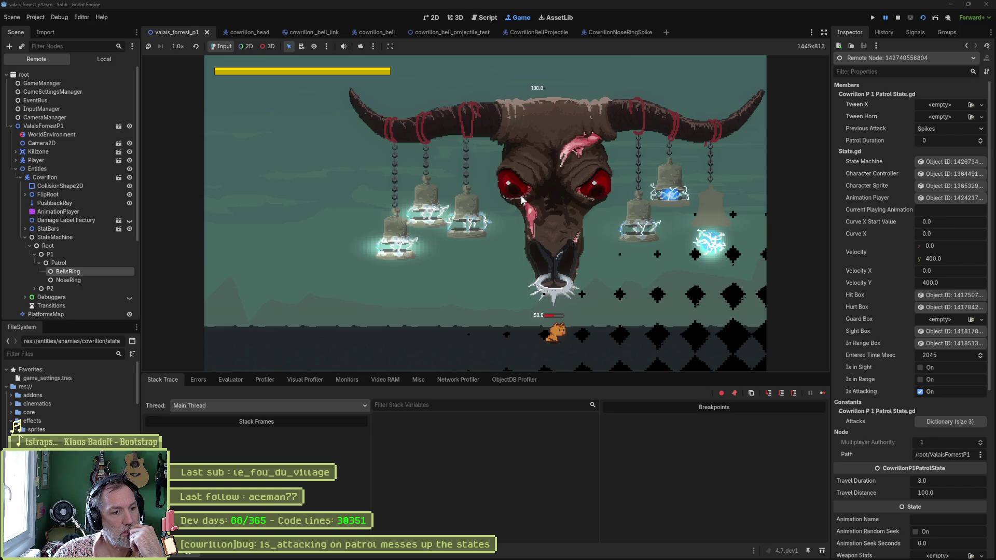
{"action": "left_click", "coordinate": [233, 381]}
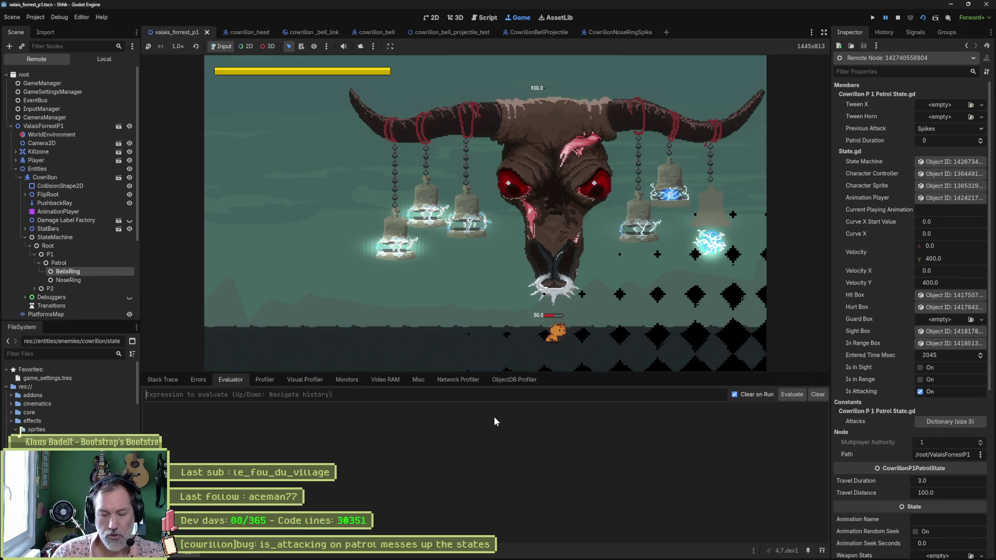
{"action": "left_click", "coordinate": [516, 394]}
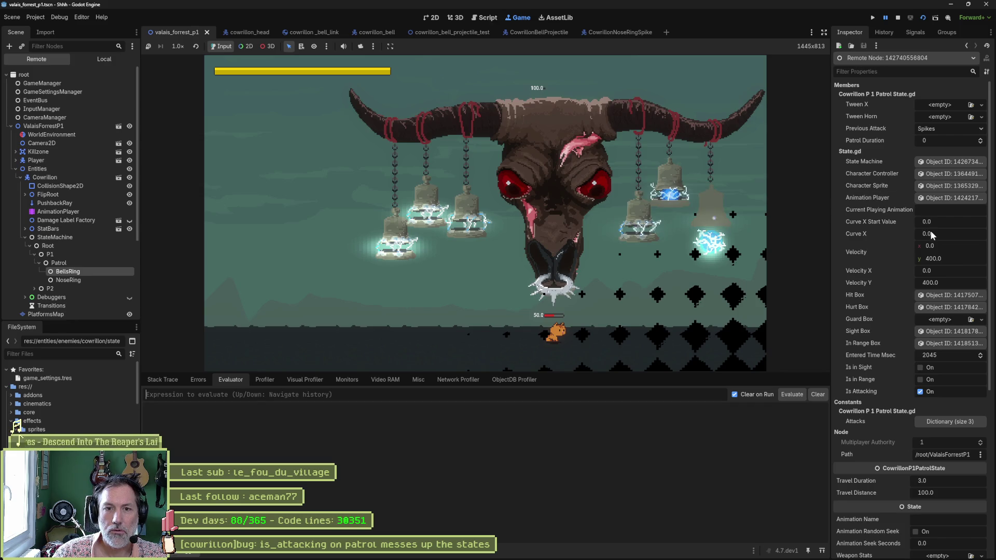
Recheck the StateMachine's Current State property, then stop the running game
{"action": "left_click", "coordinate": [957, 161]}
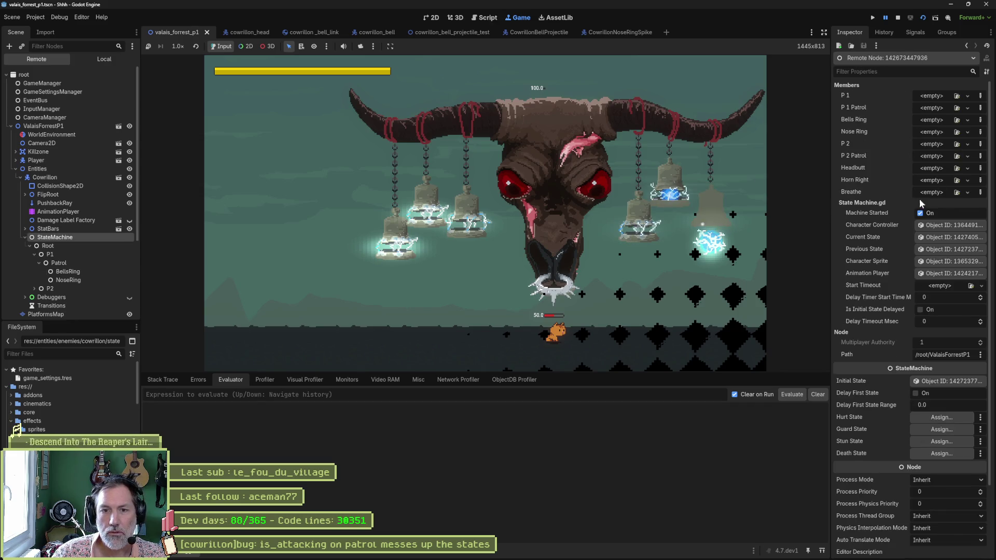
{"action": "right_click", "coordinate": [862, 238]}
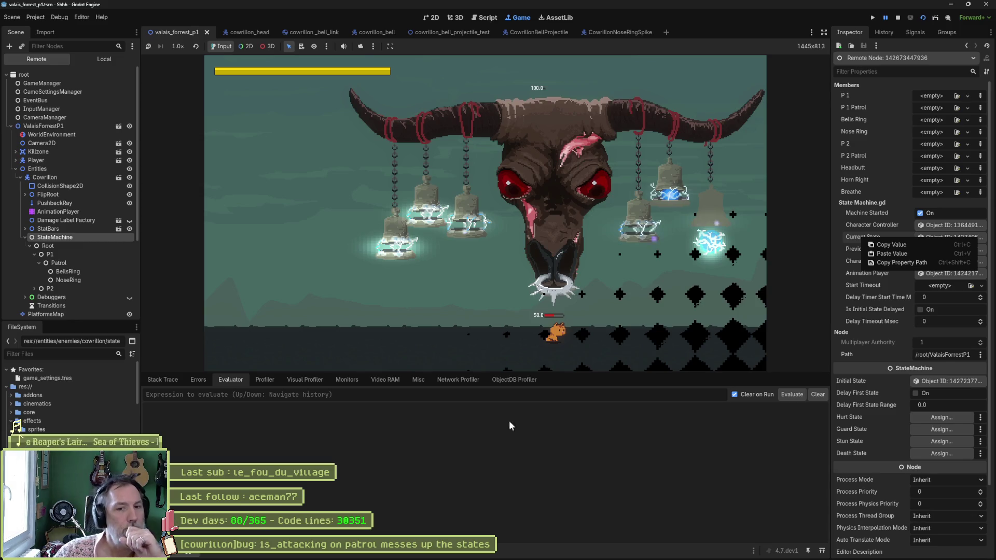
{"action": "left_click", "coordinate": [589, 429]}
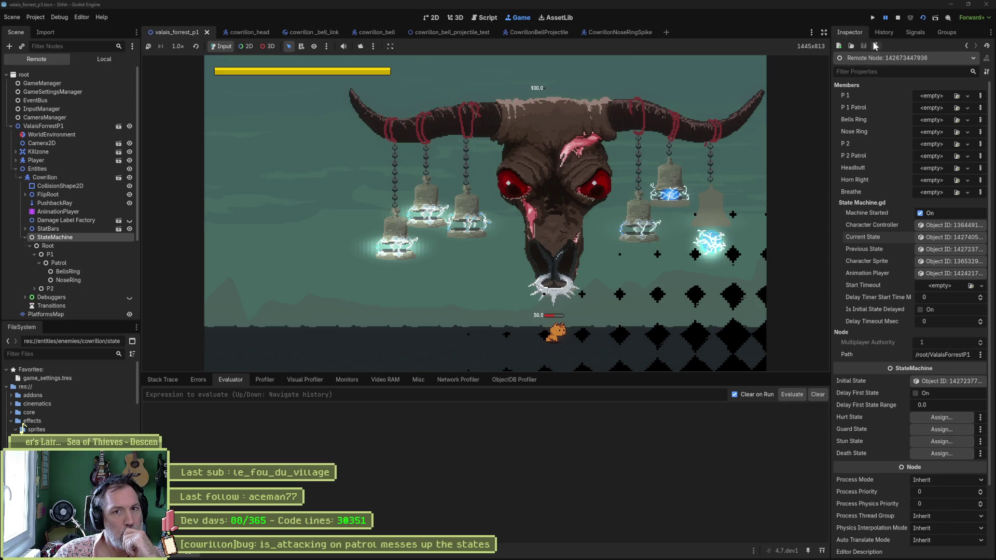
{"action": "left_click", "coordinate": [897, 18]}
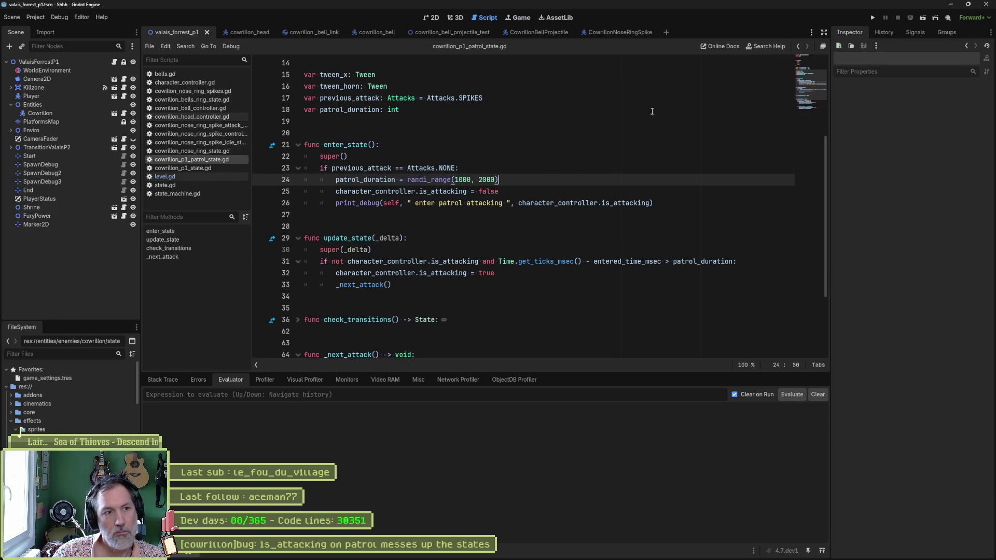
Remove the 'if previous_attack == Attacks.NONE:' line and unindent the setup lines below it
{"action": "left_click", "coordinate": [472, 165]}
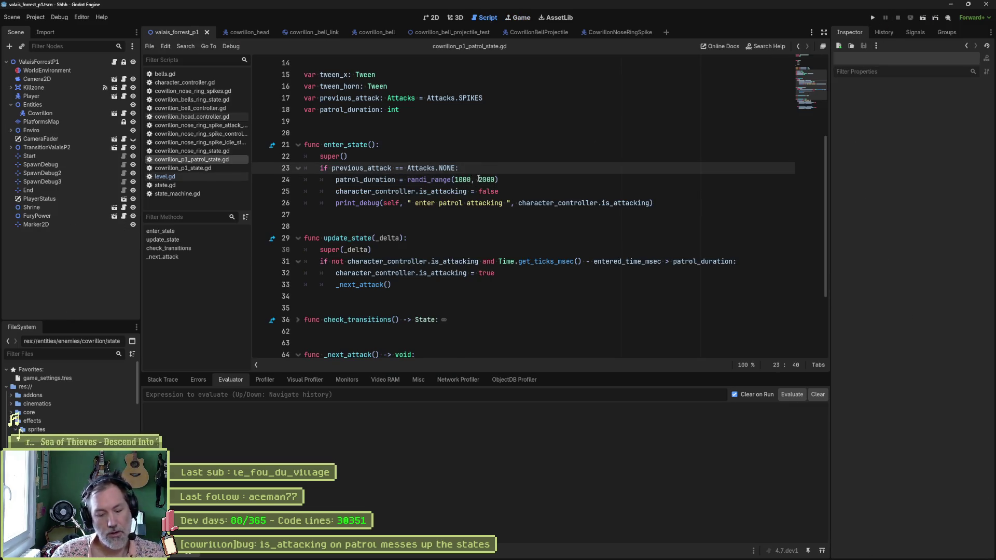
{"action": "key", "text": "ctrl+shift+k"}
{"action": "key", "text": "shift+Down"}
{"action": "key", "text": "shift+Down"}
{"action": "key", "text": "shift+Tab"}
{"action": "left_click", "coordinate": [480, 157]}
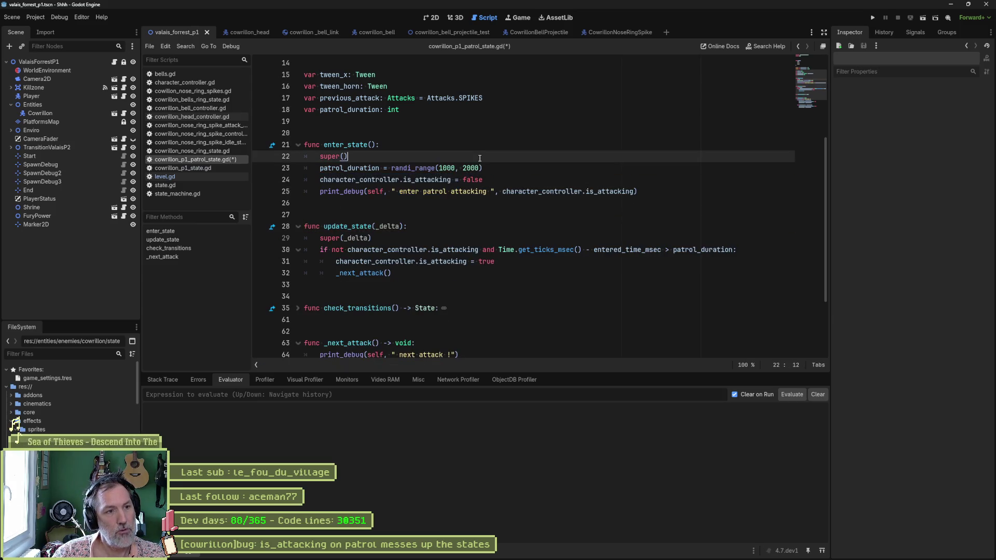
Run and pause the game, confirm Patrol shows Spikes and duration 1771, then stop
{"action": "key", "text": "F5"}
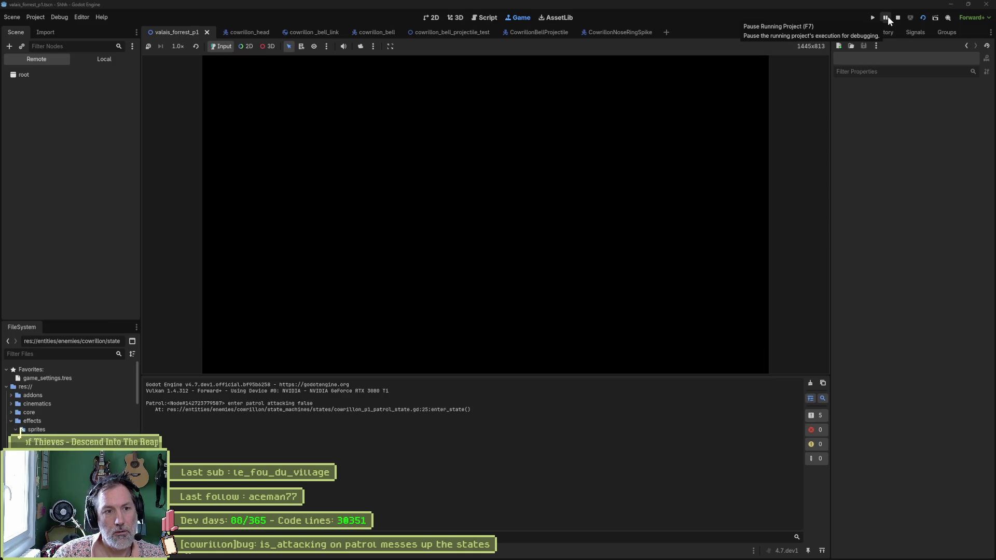
{"action": "left_click", "coordinate": [888, 17]}
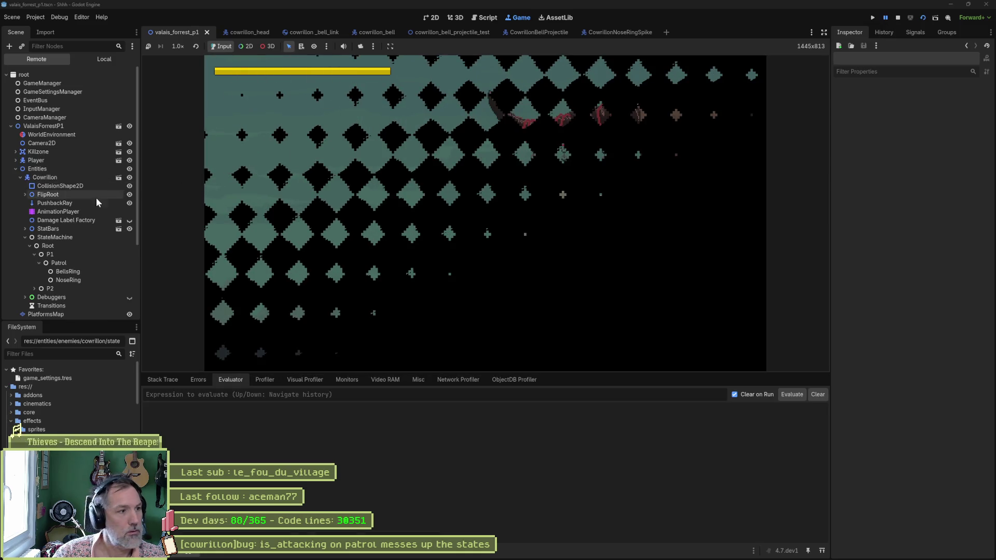
{"action": "left_click", "coordinate": [76, 238]}
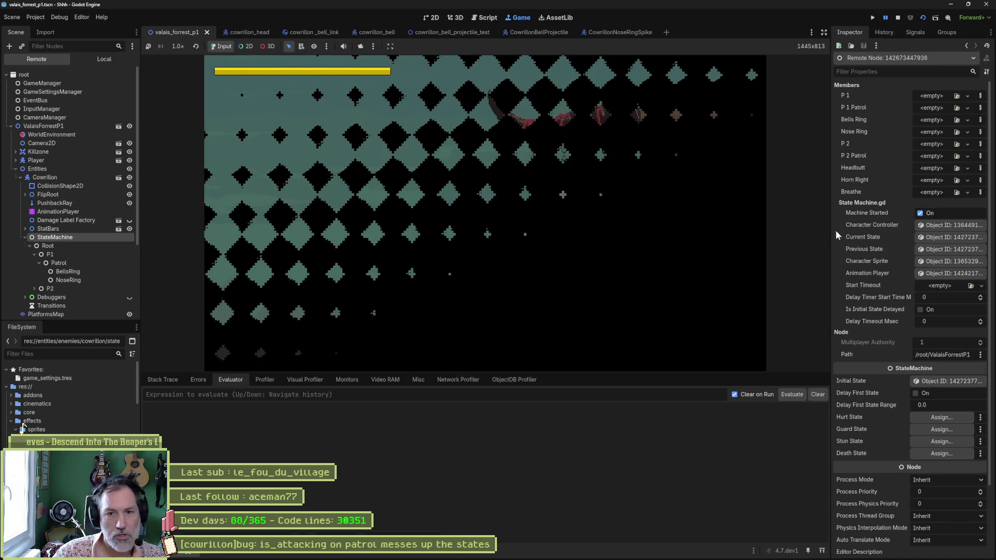
{"action": "left_click", "coordinate": [59, 263]}
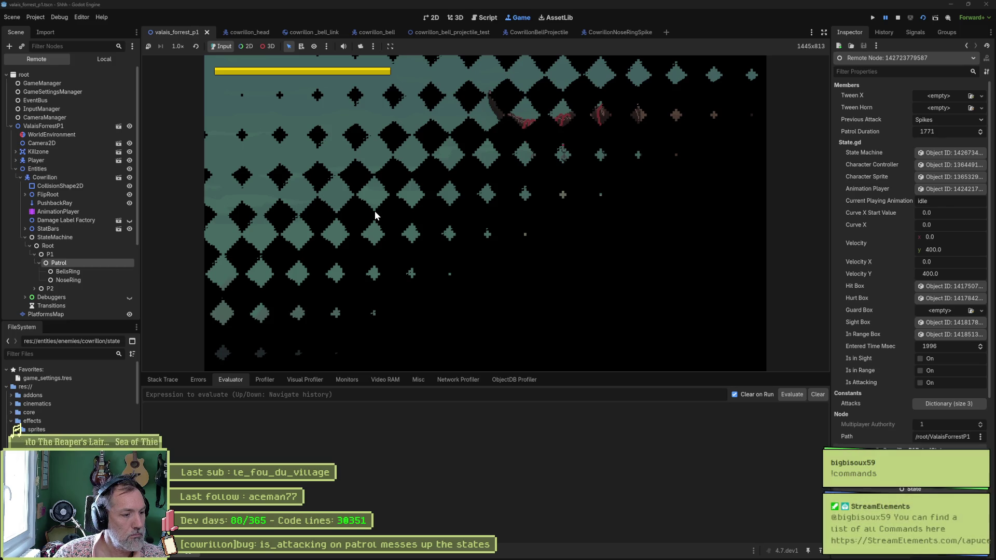
{"action": "left_click", "coordinate": [899, 18]}
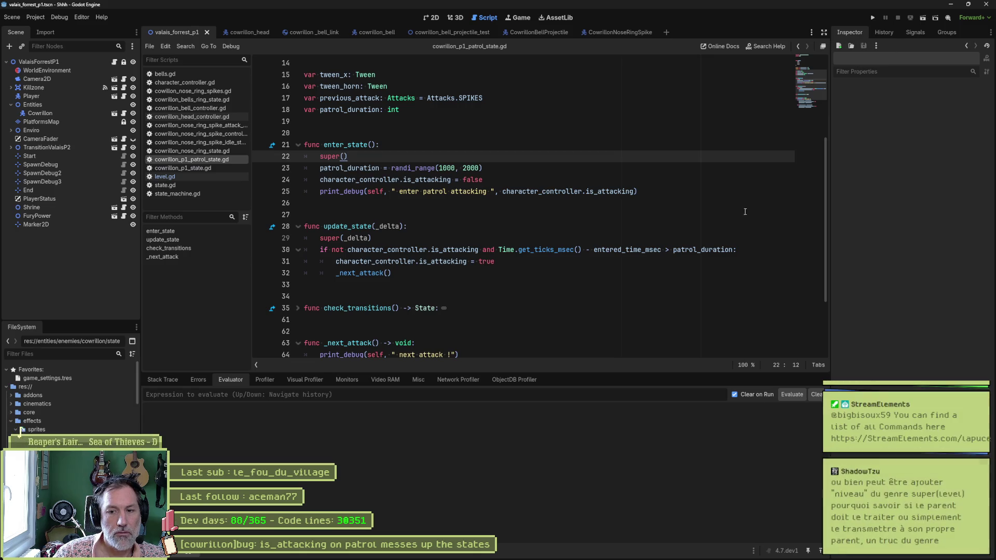
After super(), add 'if state_machine.current_state == state_machine.patrol:' using autocomplete
{"action": "left_click", "coordinate": [521, 223]}
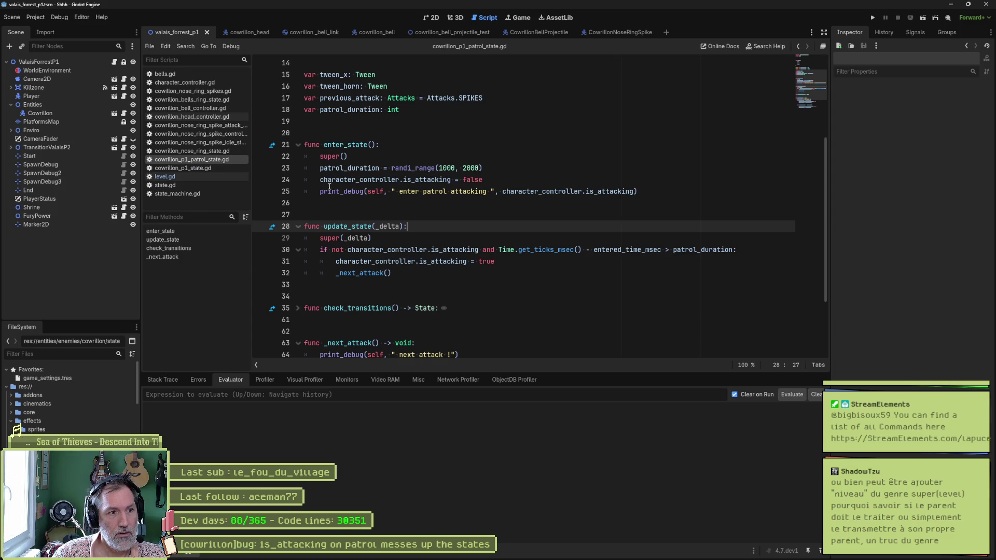
{"action": "left_click", "coordinate": [358, 157]}
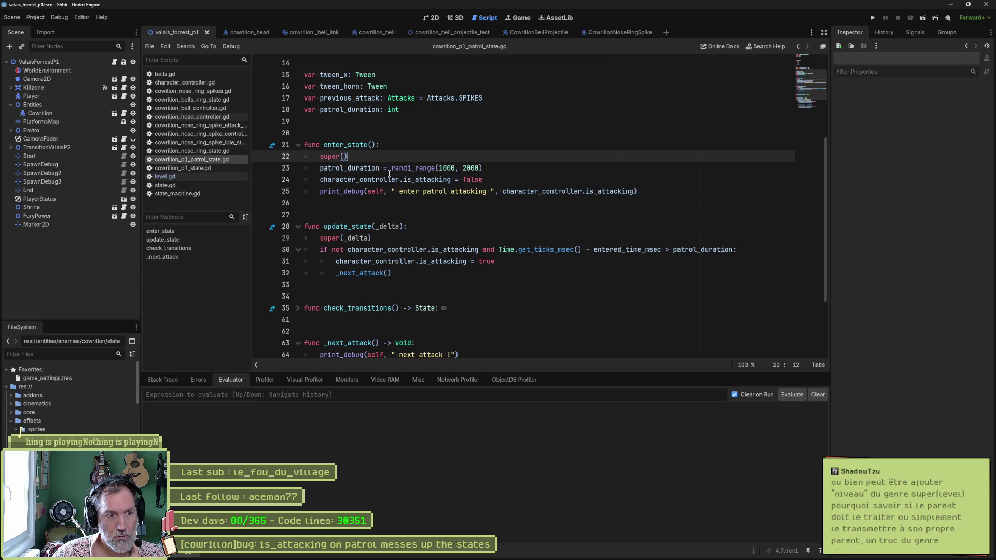
{"action": "key", "text": "Return"}
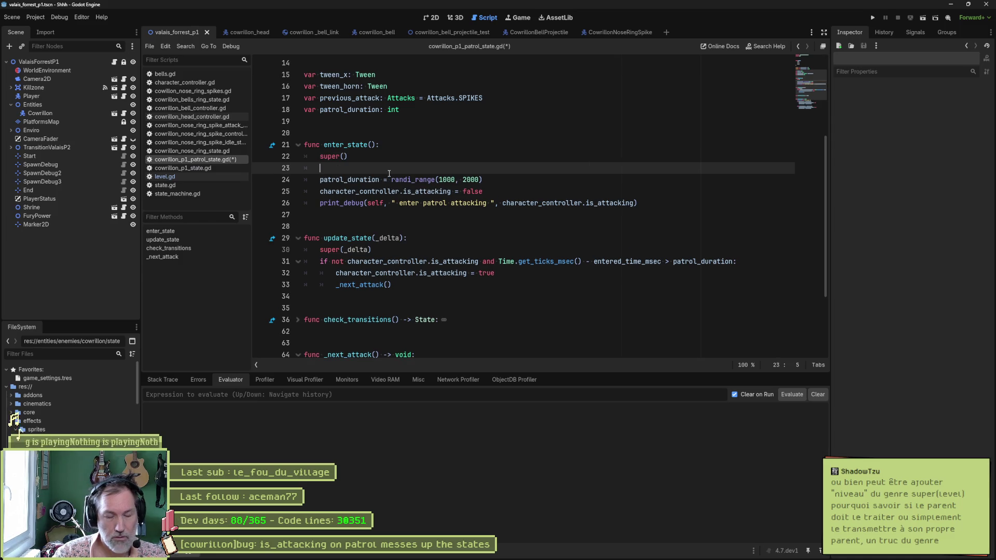
{"action": "type", "text": "if "}
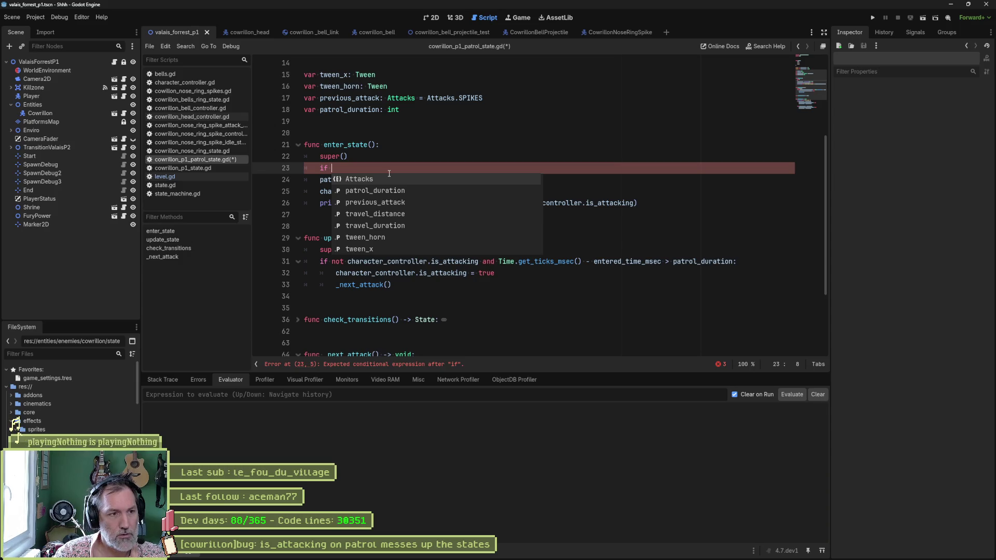
{"action": "type", "text": "state"}
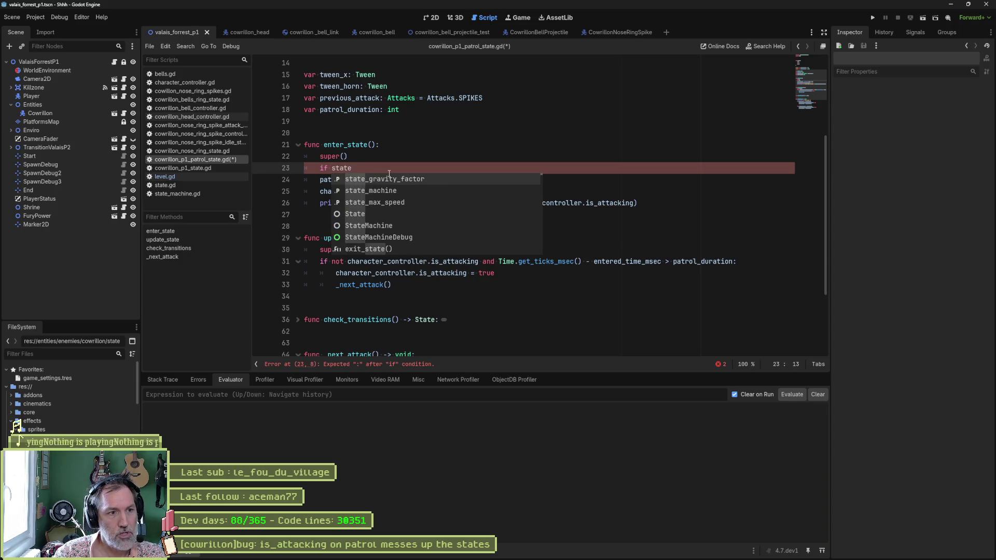
{"action": "key", "text": "Down"}
{"action": "key", "text": "Return"}
{"action": "type", "text": "cu"}
{"action": "key", "text": "Return"}
{"action": "type", "text": "== "}
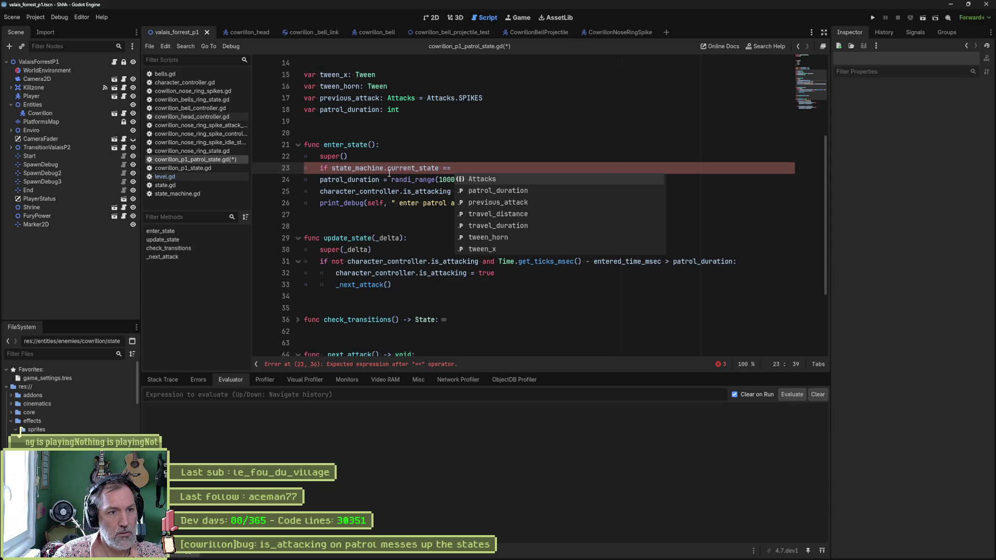
{"action": "type", "text": "state"}
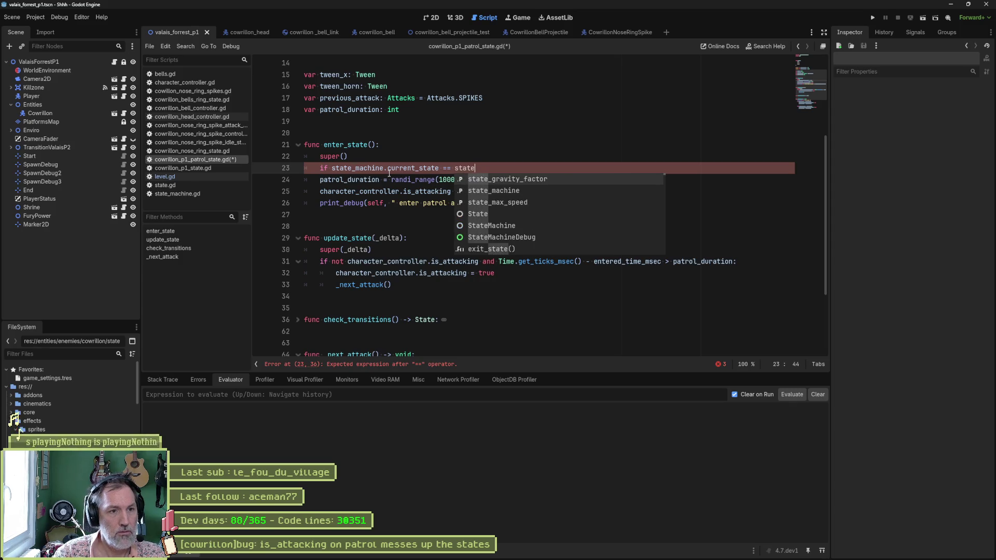
{"action": "key", "text": "Return"}
{"action": "type", "text": ".patrol:"}
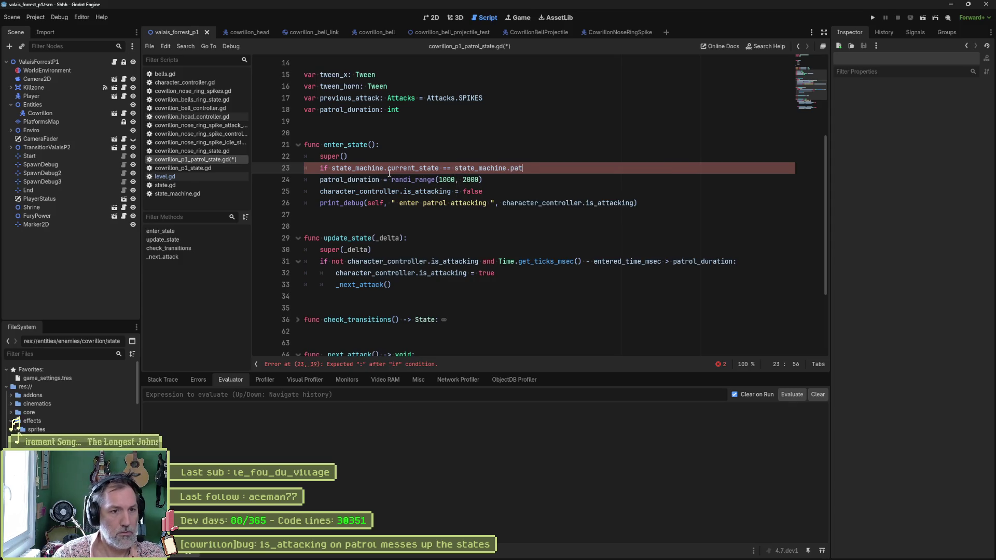
Indent the three setup lines under the condition, save, and run the game, which halts on invalid 'patrol'
{"action": "key", "text": "shift+Down"}
{"action": "key", "text": "shift+Down"}
{"action": "key", "text": "shift+Down"}
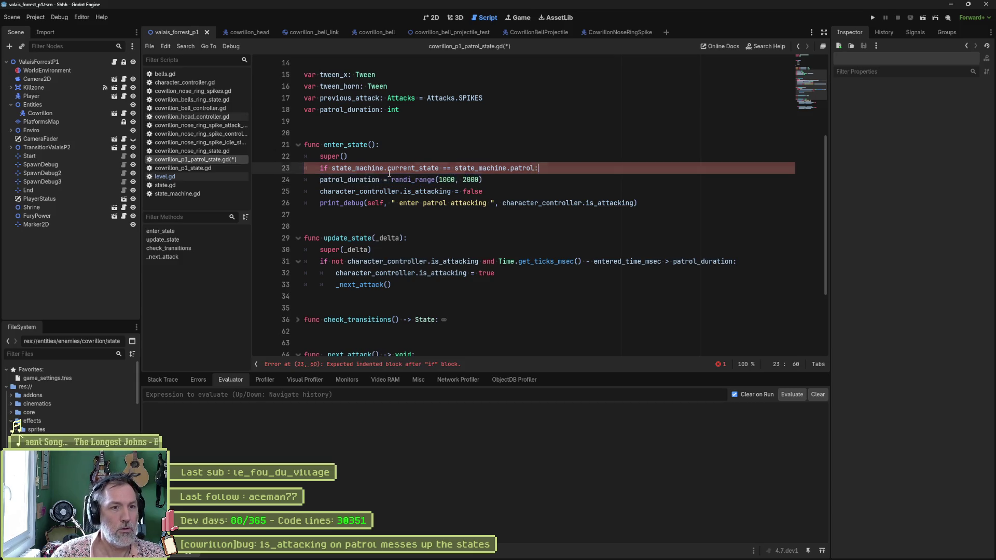
{"action": "key", "text": "Tab"}
{"action": "key", "text": "ctrl+s"}
{"action": "key", "text": "F5"}
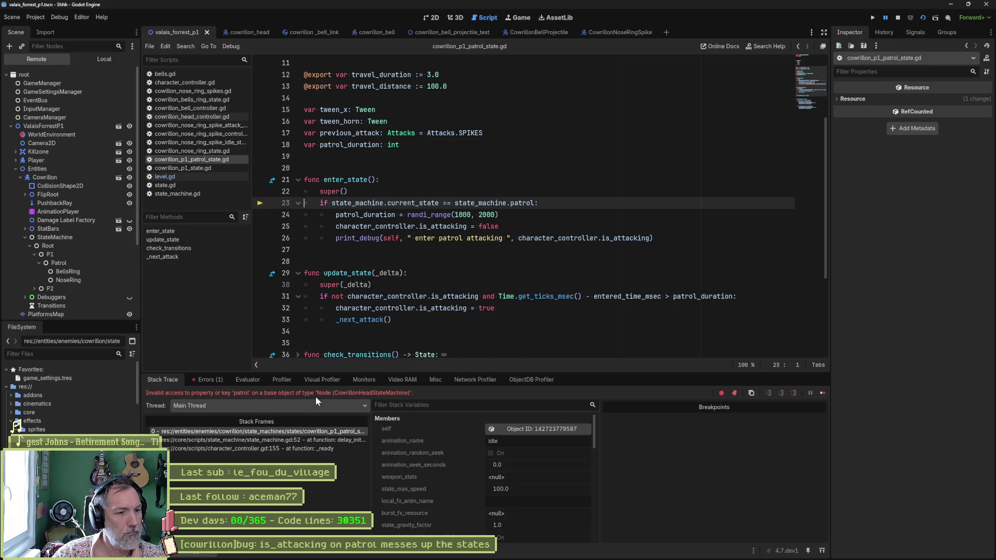
Change the comparison to state_machine.p1_patrol, then test-run the game and stop it
{"action": "key", "text": "F8"}
{"action": "left_click", "coordinate": [510, 203]}
{"action": "type", "text": "p1_"}
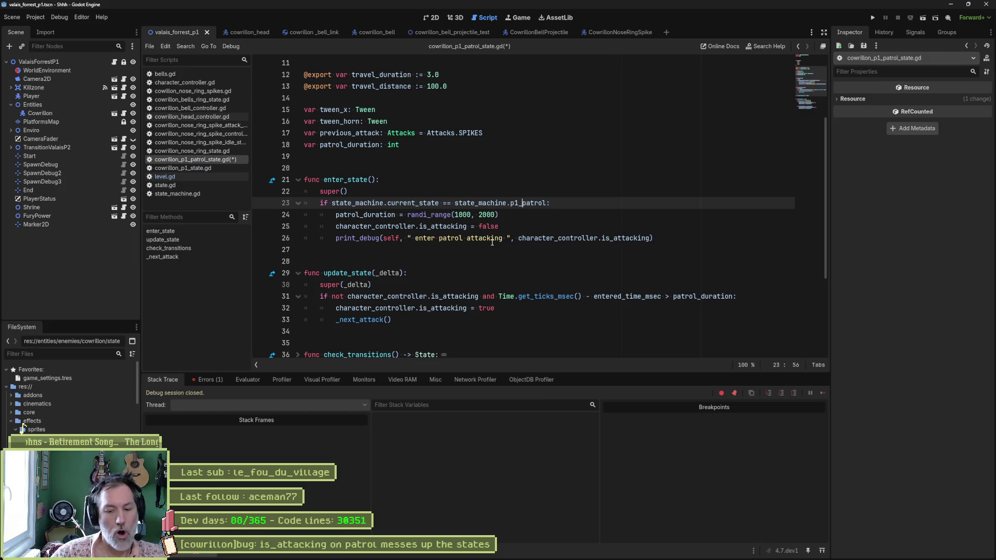
{"action": "key", "text": "F6"}
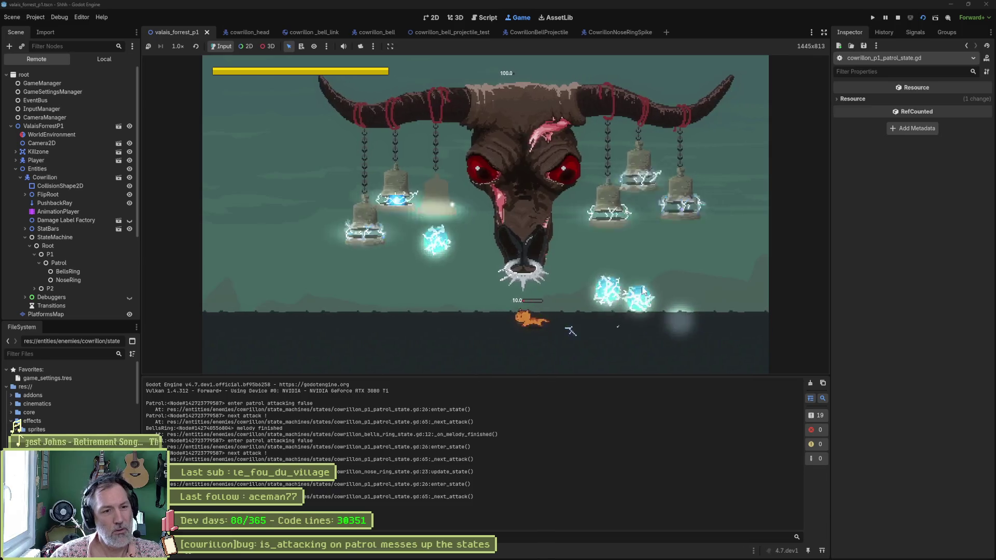
{"action": "key", "text": "F8"}
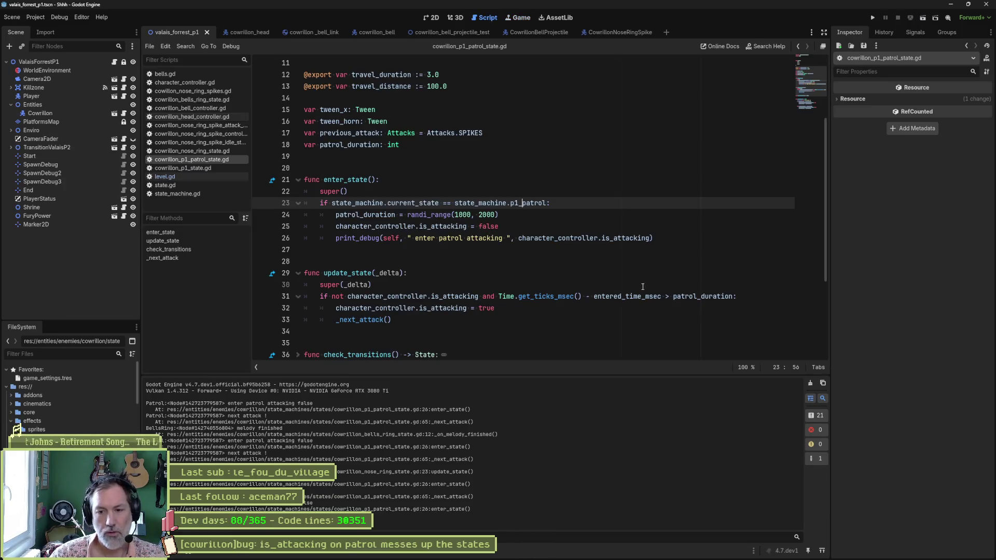
Delete the print_debug line from enter_state and save the script
{"action": "left_click_drag", "start_coordinate": [547, 203], "coordinate": [452, 203]}
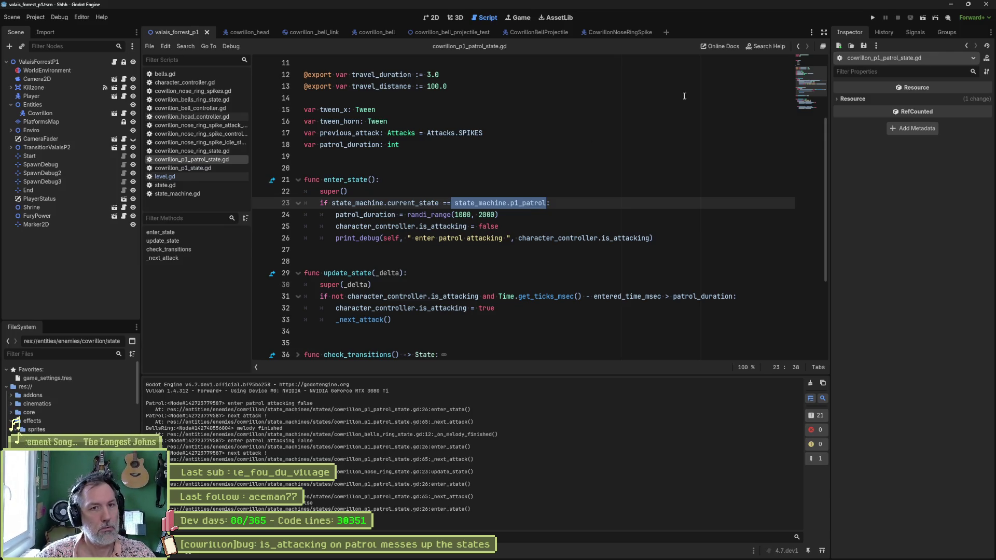
{"action": "left_click", "coordinate": [615, 239]}
{"action": "key", "text": "ctrl+shift+k"}
{"action": "key", "text": "ctrl+s"}
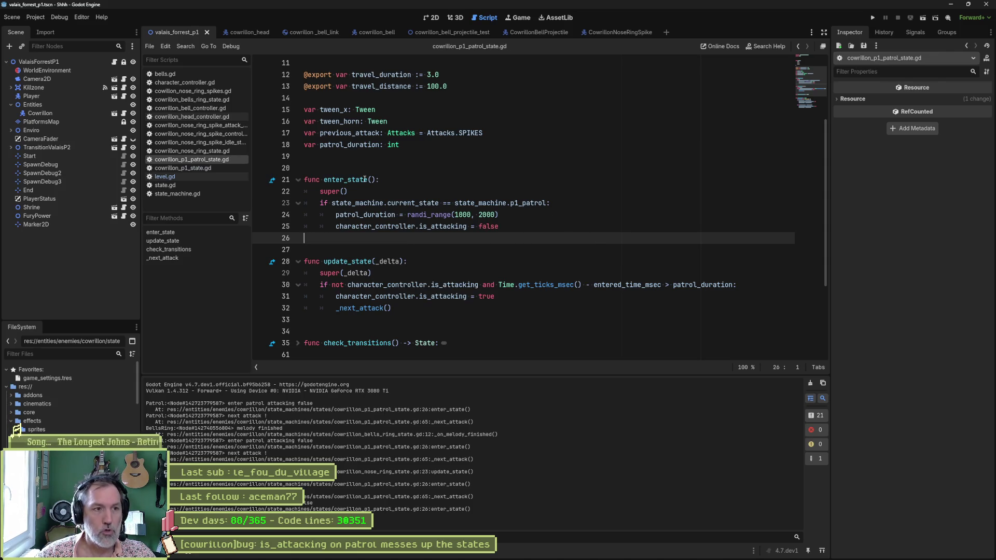
Review the p1_patrol if block with its patrol_duration and is_attacking lines, plus the super(_delta) call
{"action": "left_click_drag", "start_coordinate": [342, 180], "coordinate": [357, 226]}
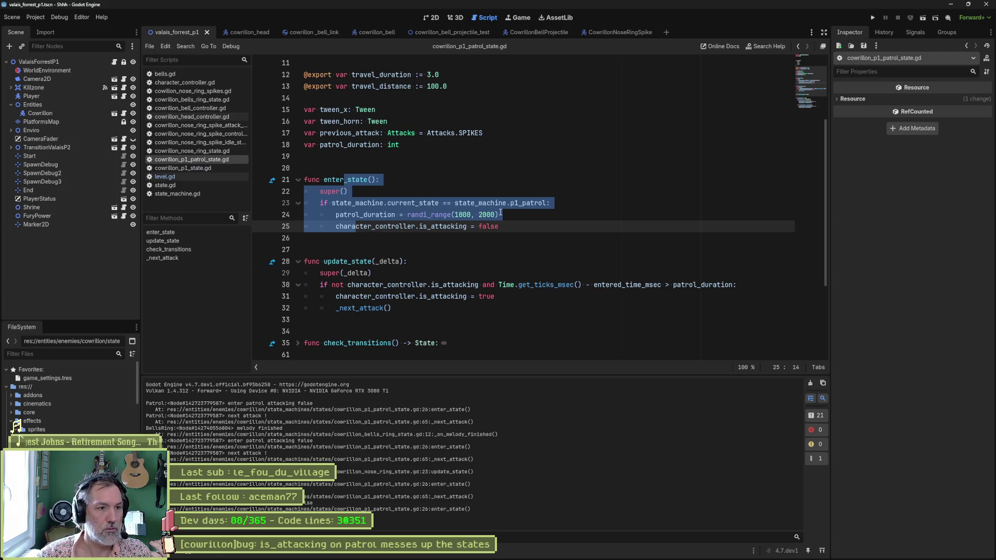
{"action": "left_click", "coordinate": [503, 206]}
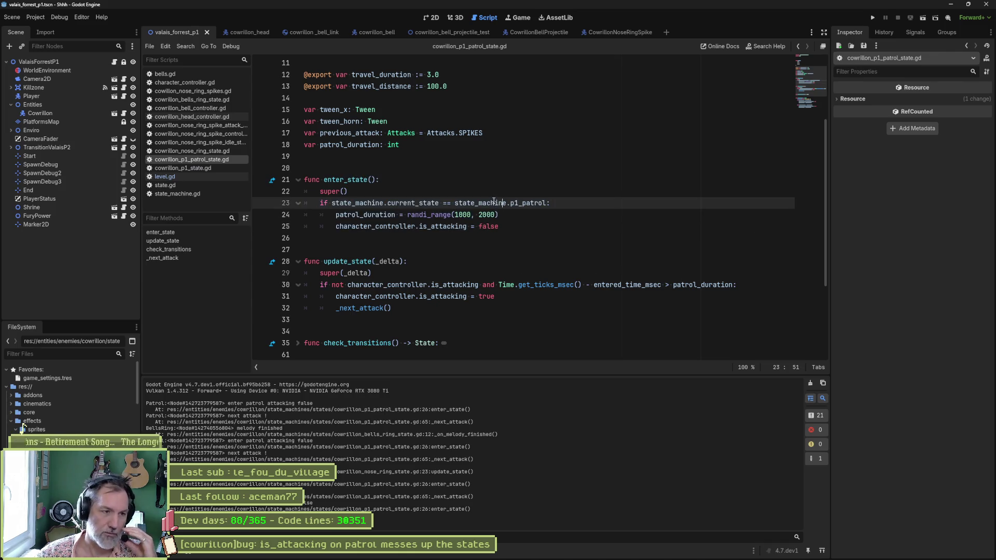
{"action": "left_click_drag", "start_coordinate": [384, 275], "coordinate": [307, 271]}
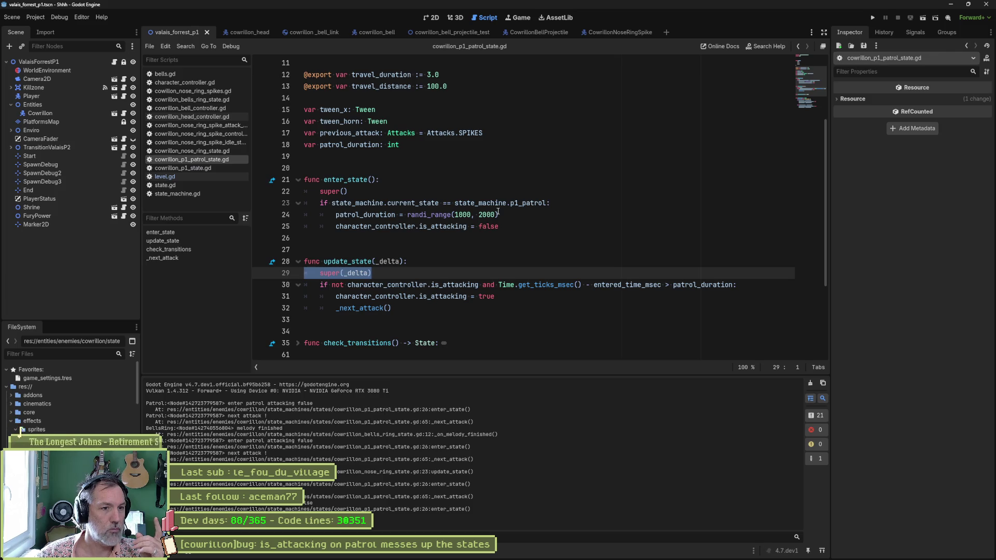
{"action": "left_click_drag", "start_coordinate": [499, 227], "coordinate": [339, 214]}
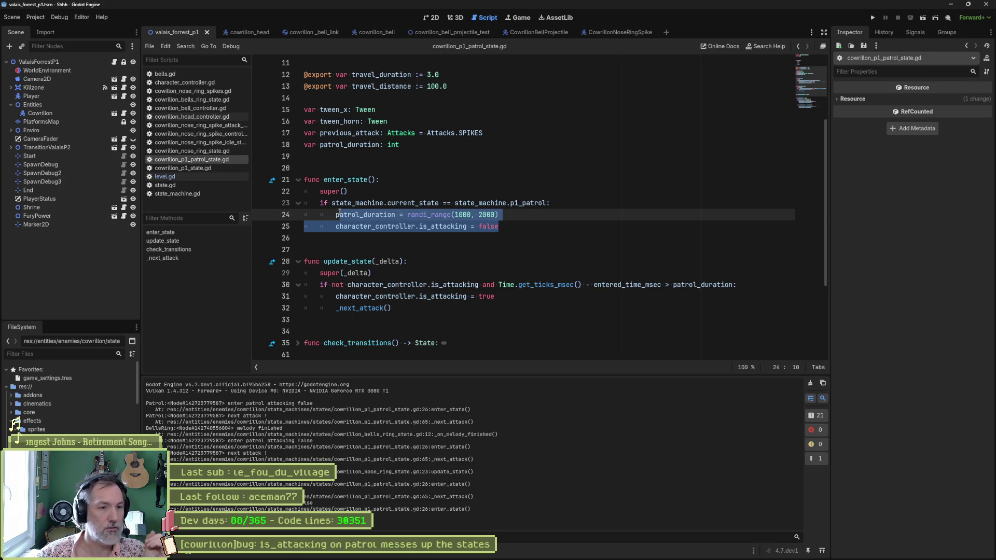
{"action": "left_click", "coordinate": [498, 227]}
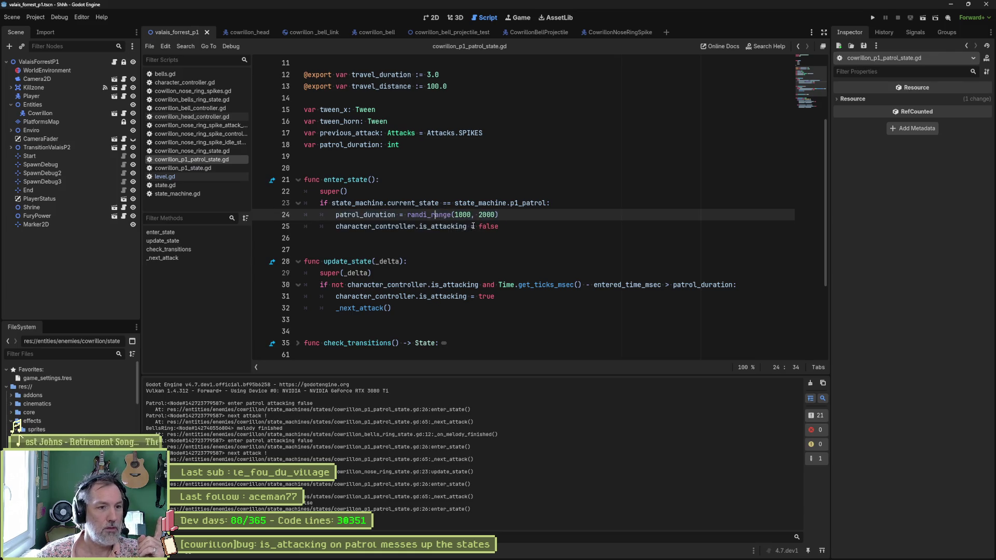
{"action": "left_click_drag", "start_coordinate": [498, 226], "coordinate": [338, 226]}
{"action": "left_click", "coordinate": [368, 202]}
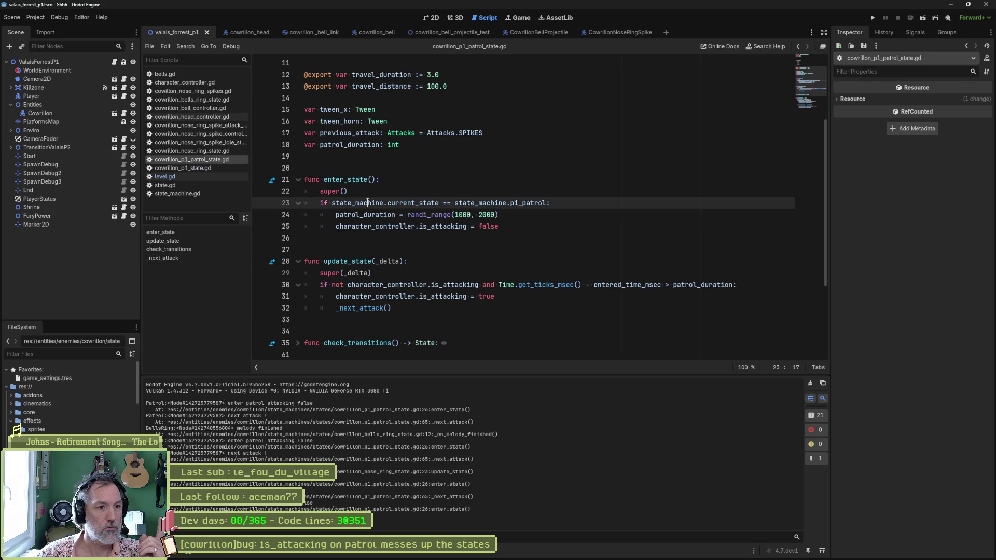
{"action": "left_click_drag", "start_coordinate": [378, 207], "coordinate": [319, 203]}
{"action": "left_click", "coordinate": [504, 205]}
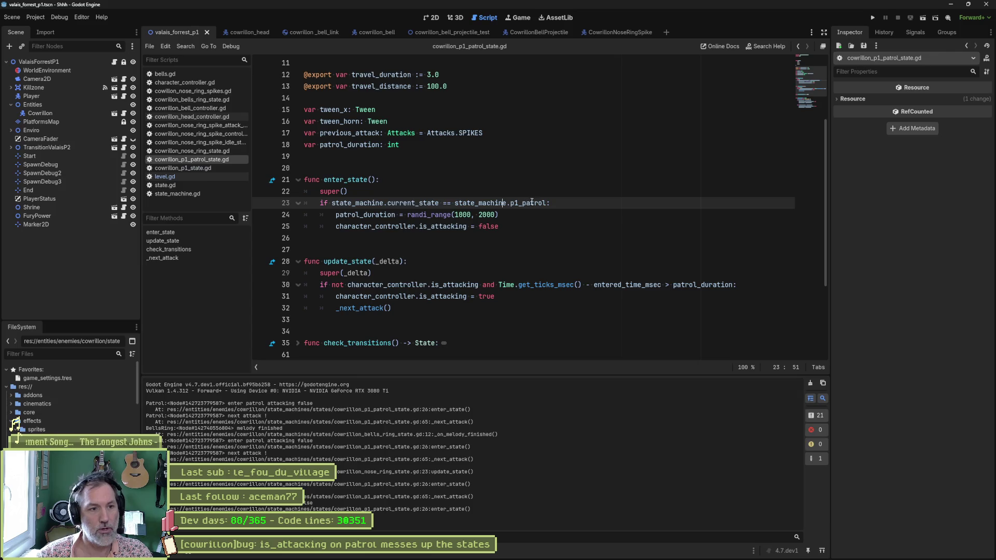
{"action": "left_click_drag", "start_coordinate": [528, 226], "coordinate": [321, 203]}
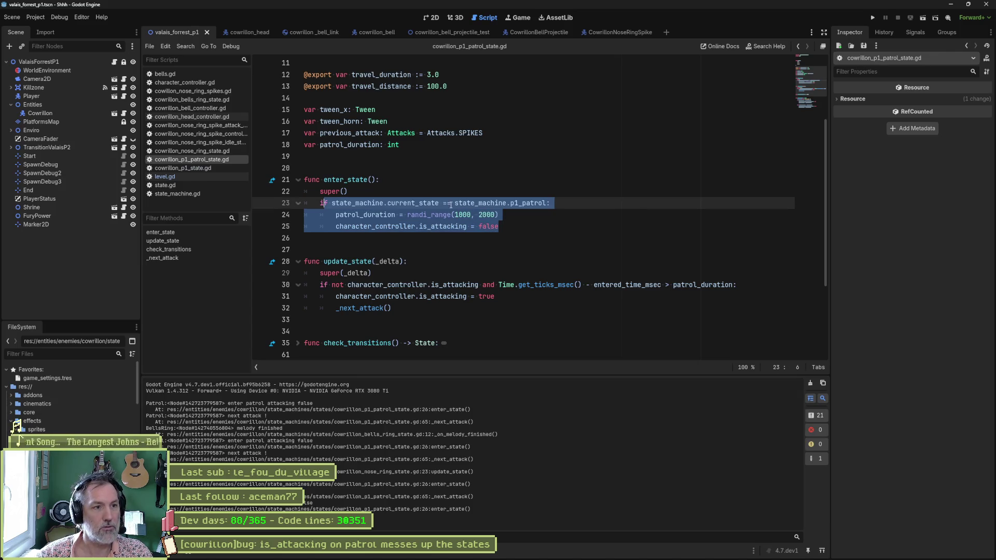
{"action": "left_click", "coordinate": [449, 203]}
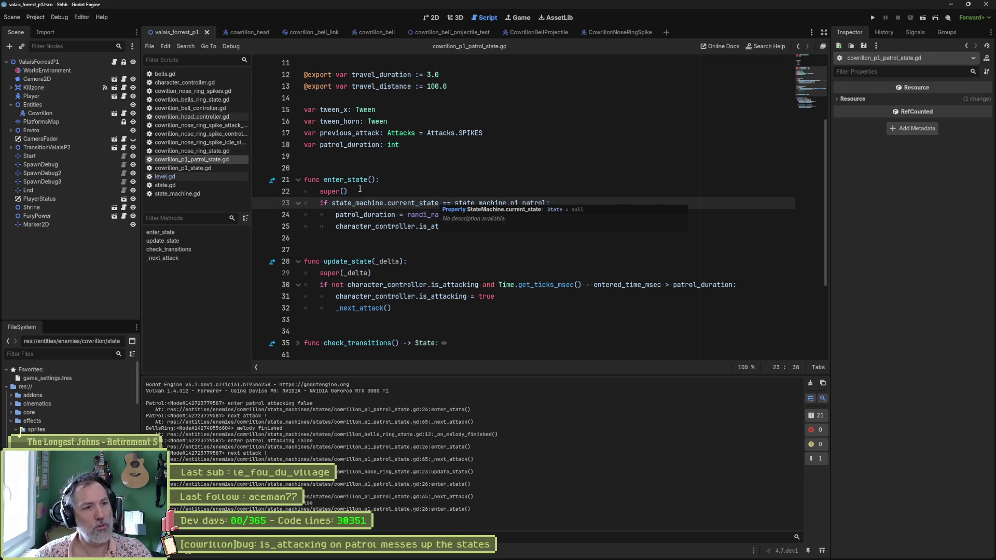
{"action": "left_click", "coordinate": [271, 181]}
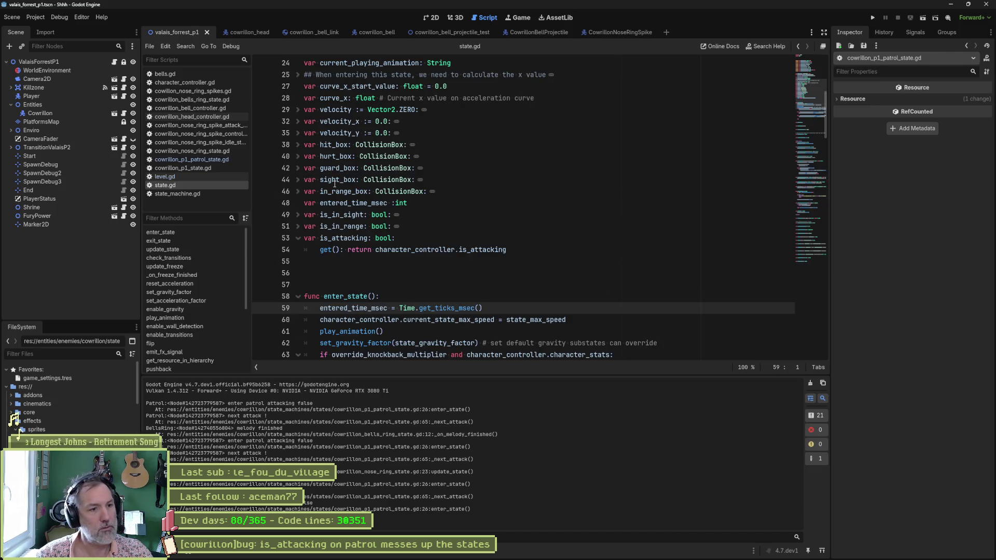
{"action": "scroll", "coordinate": [324, 325], "scroll_direction": "down", "scroll_amount": 2}
{"action": "left_click", "coordinate": [382, 238]}
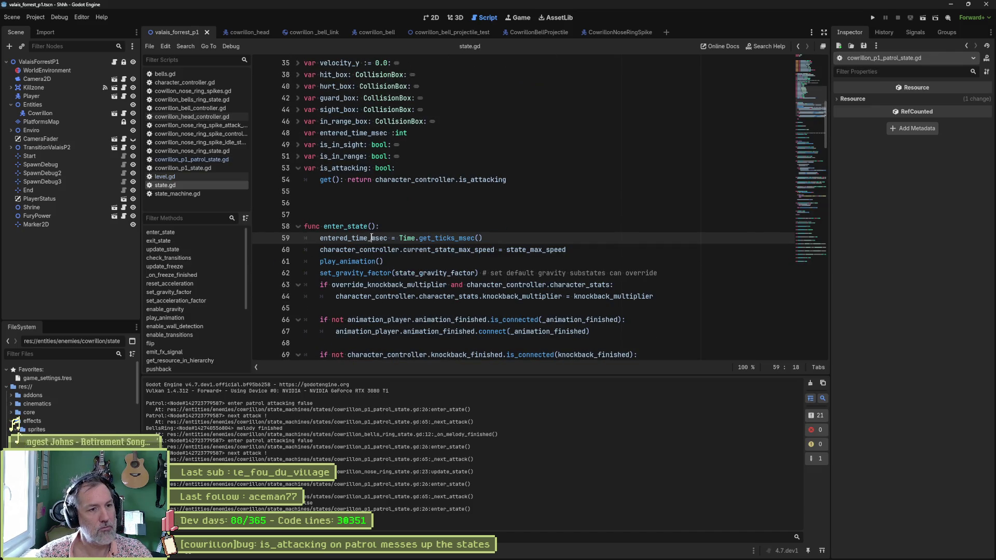
{"action": "scroll", "coordinate": [425, 284], "scroll_direction": "down", "scroll_amount": 1}
{"action": "left_click", "coordinate": [444, 228]}
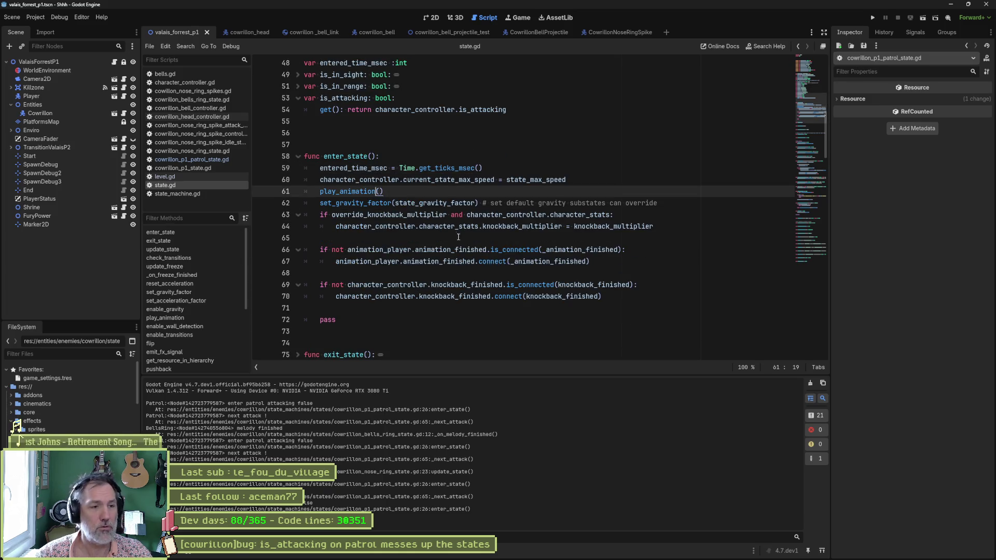
{"action": "key", "text": "alt+Left"}
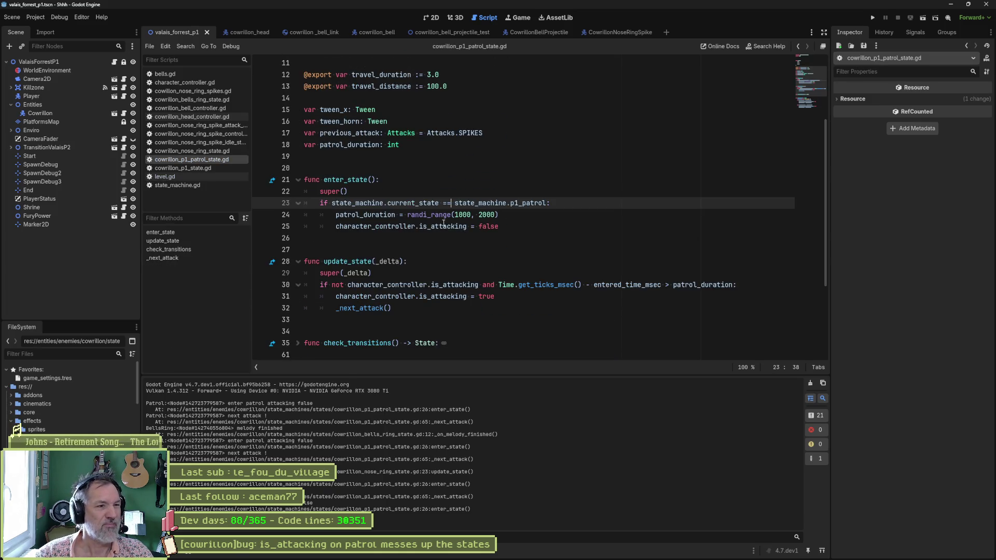
{"action": "left_click", "coordinate": [545, 228]}
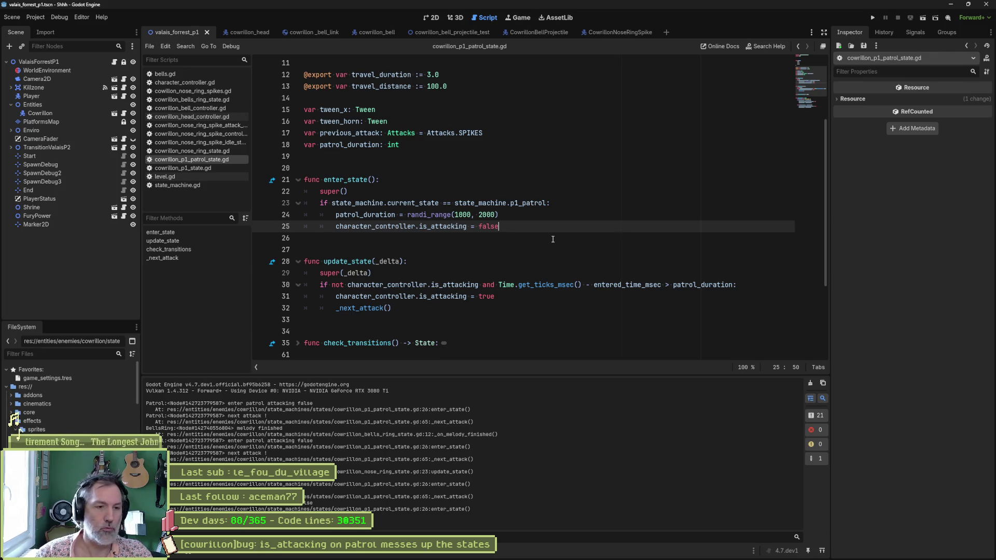
Restore the print_debug 'enter patrol attacking', is_attacking line as the first statement in the p1_patrol if block
{"action": "left_click", "coordinate": [438, 197]}
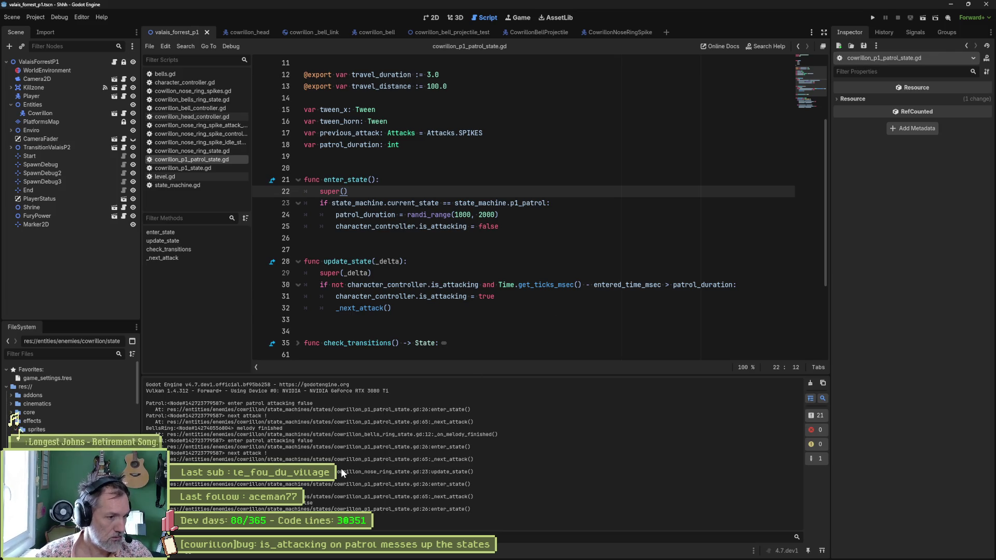
{"action": "scroll", "coordinate": [423, 286], "scroll_direction": "down", "scroll_amount": 4}
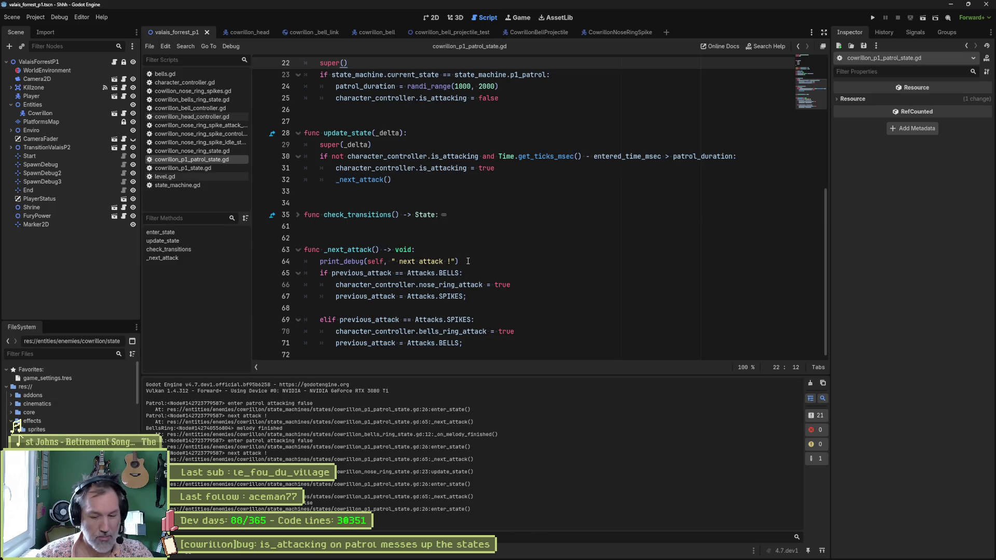
{"action": "mouse_move", "coordinate": [450, 276]}
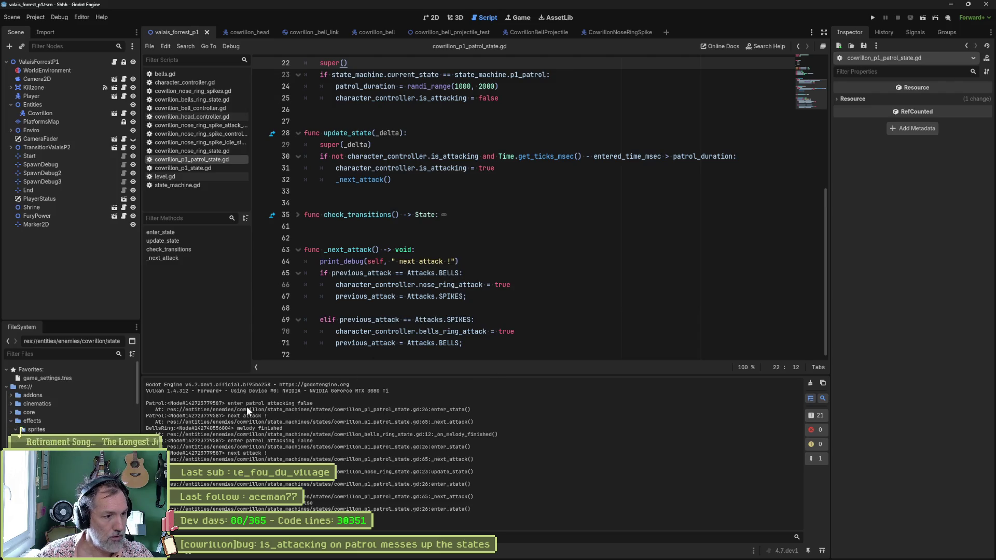
{"action": "scroll", "coordinate": [403, 261], "scroll_direction": "up", "scroll_amount": 5}
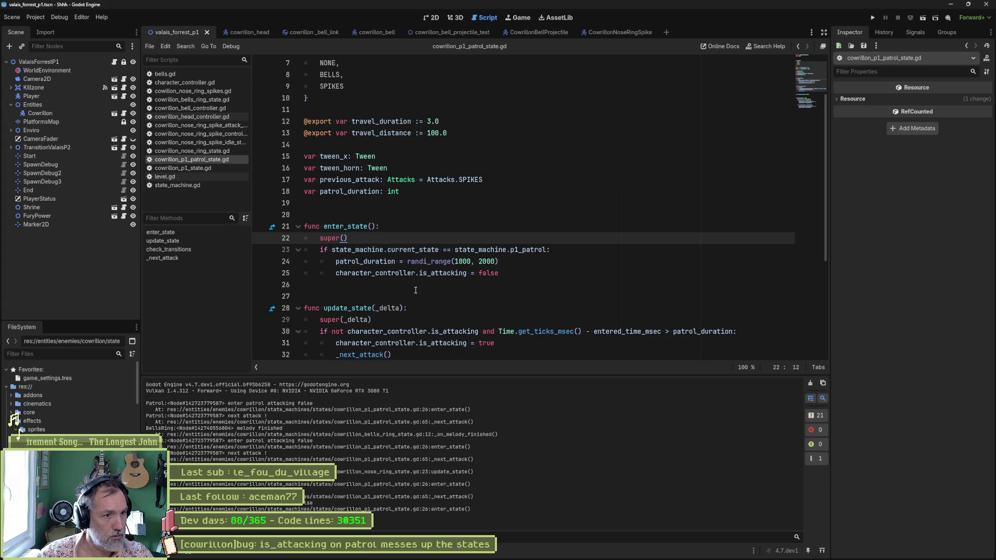
{"action": "left_click", "coordinate": [537, 253]}
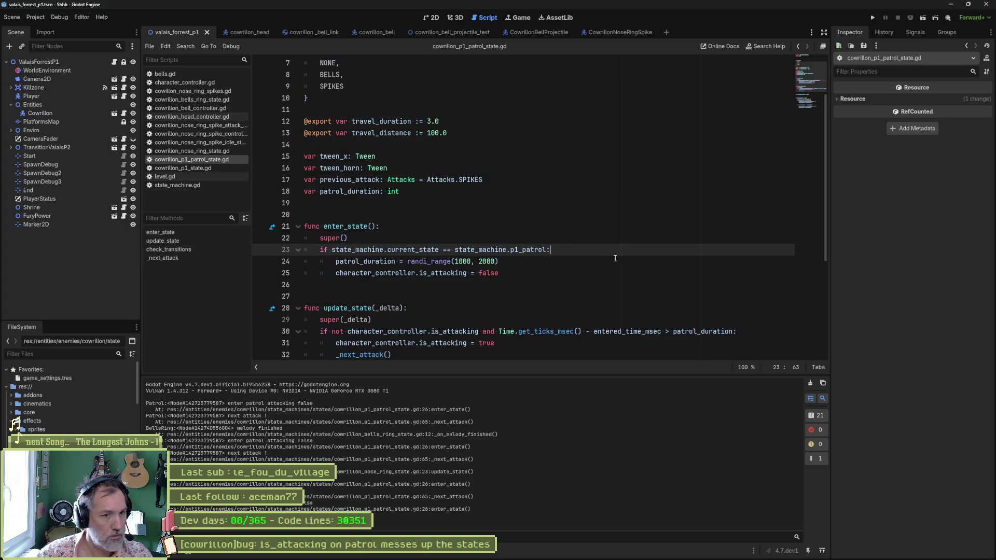
{"action": "key", "text": "ctrl+z"}
{"action": "key", "text": "ctrl+z"}
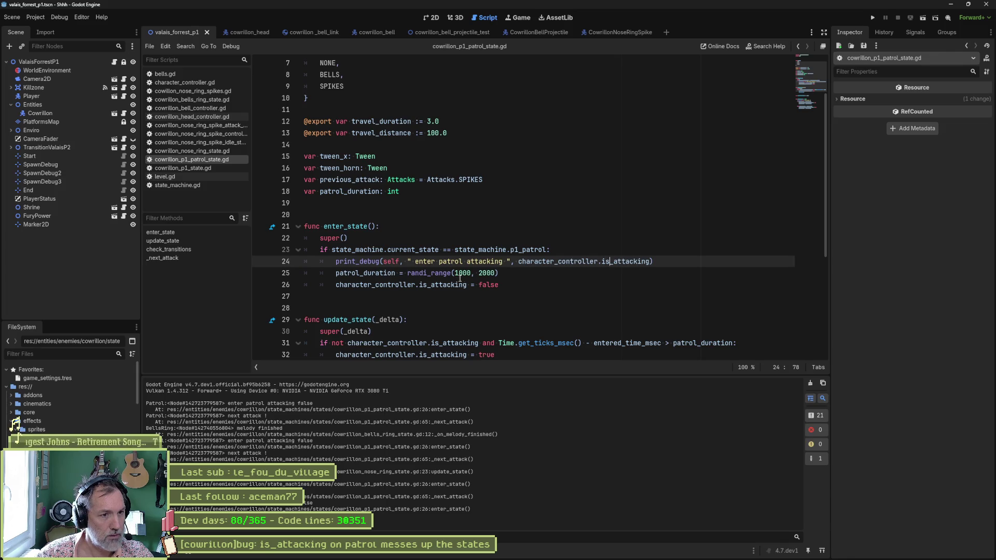
Trim the enter_state debug message to ' enter patrol', drop the is_attacking argument, and save
{"action": "double_click", "coordinate": [495, 270]}
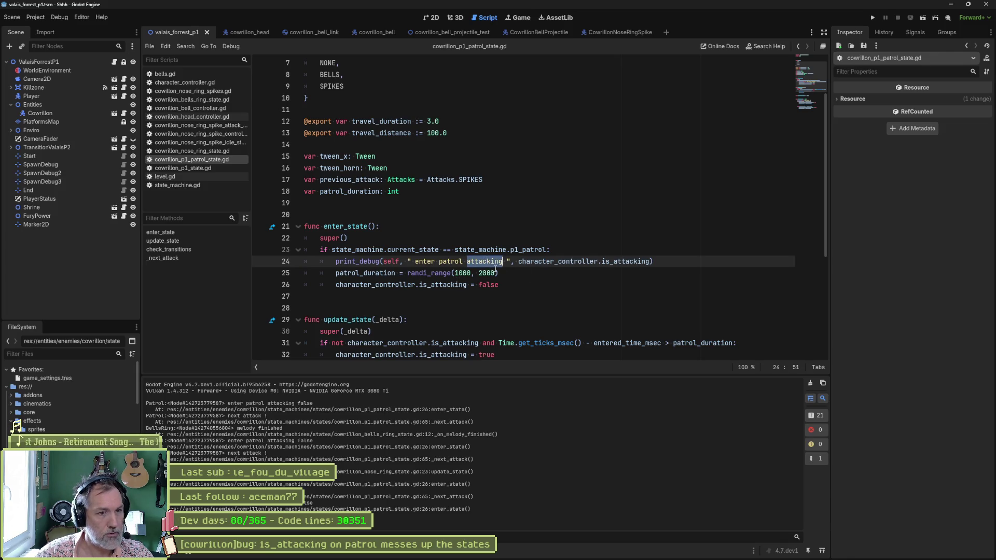
{"action": "key", "text": "BackSpace"}
{"action": "key", "text": "ctrl+Right"}
{"action": "key", "text": "ctrl+Right"}
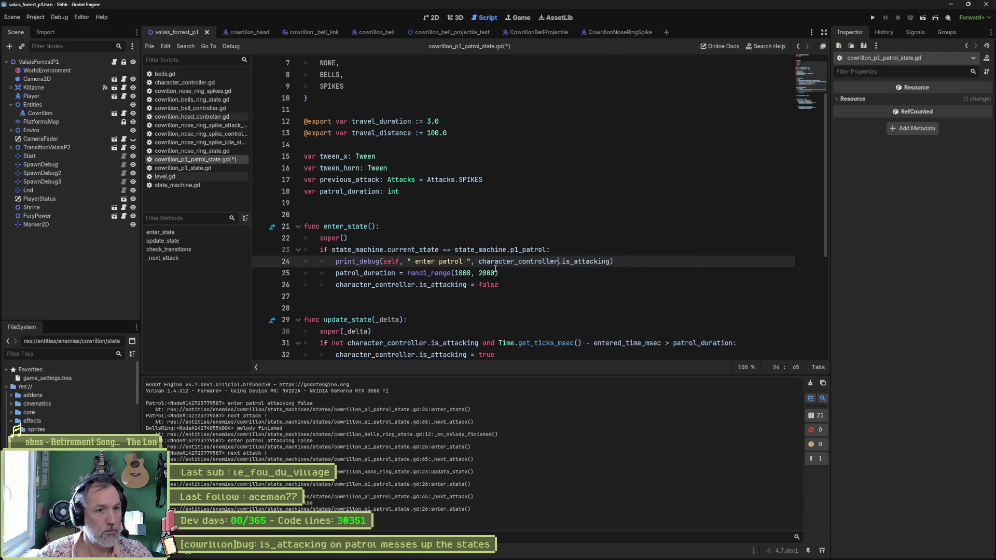
{"action": "key", "text": "ctrl+shift+Left"}
{"action": "key", "text": "ctrl+shift+Left"}
{"action": "key", "text": "ctrl+shift+Left"}
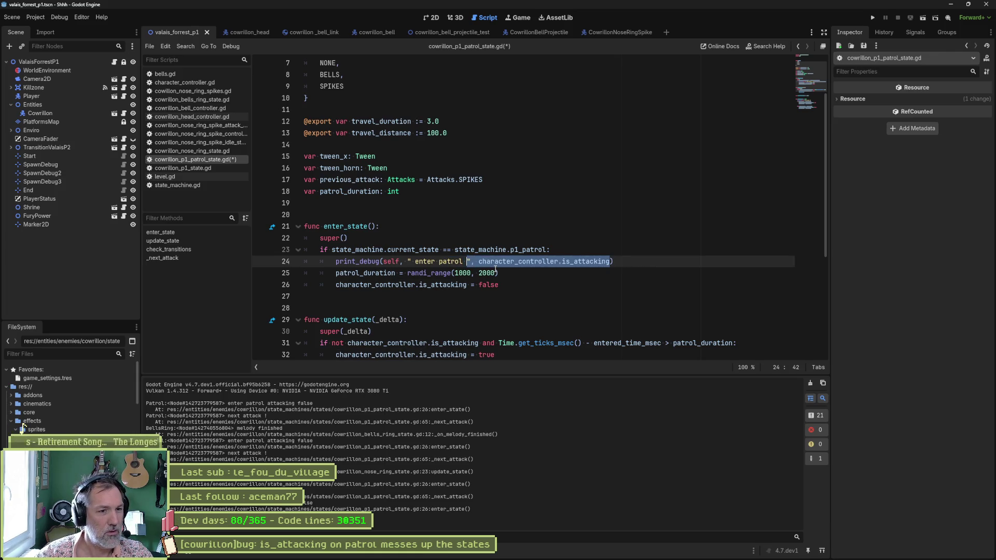
{"action": "key", "text": "BackSpace"}
{"action": "key", "text": "Left"}
{"action": "key", "text": "BackSpace"}
{"action": "key", "text": "ctrl+s"}
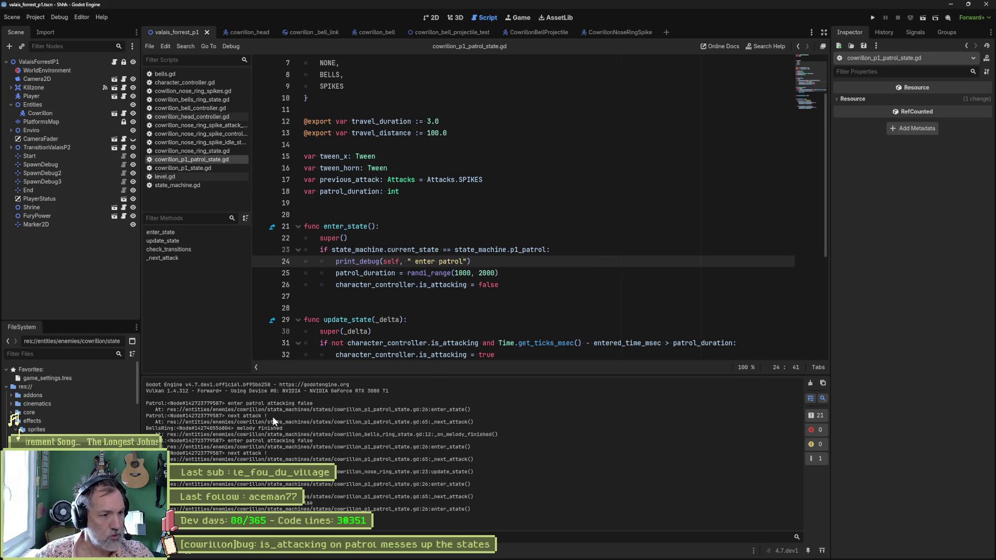
Move the ' next attack !' print line below the SPIKES assignment in _next_attack
{"action": "scroll", "coordinate": [363, 347], "scroll_direction": "down", "scroll_amount": 2}
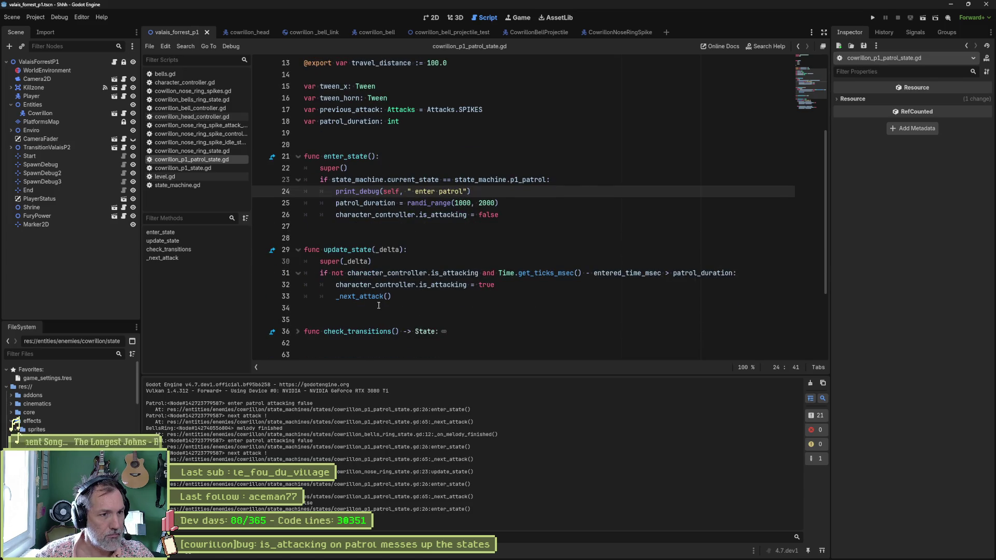
{"action": "scroll", "coordinate": [374, 297], "scroll_direction": "down", "scroll_amount": 3}
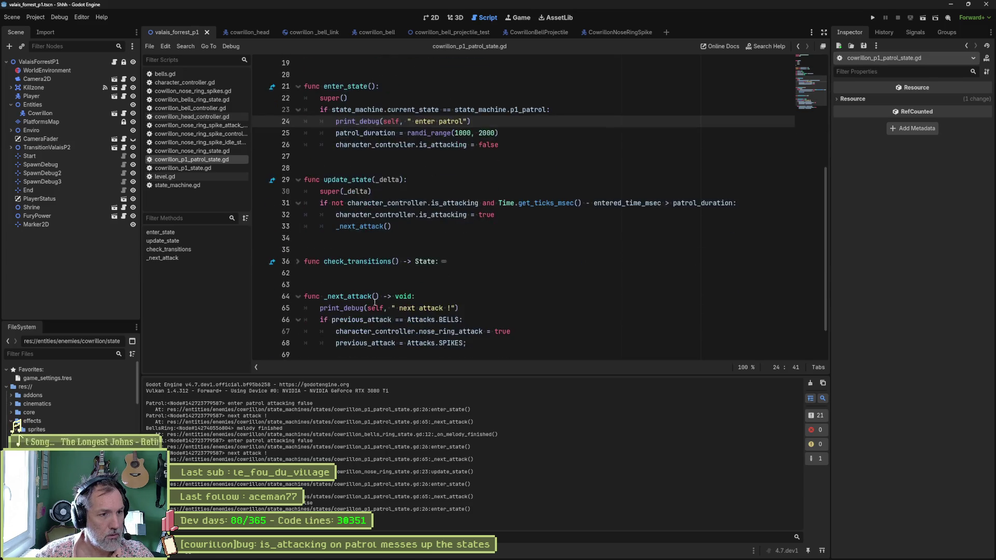
{"action": "scroll", "coordinate": [498, 293], "scroll_direction": "down", "scroll_amount": 1}
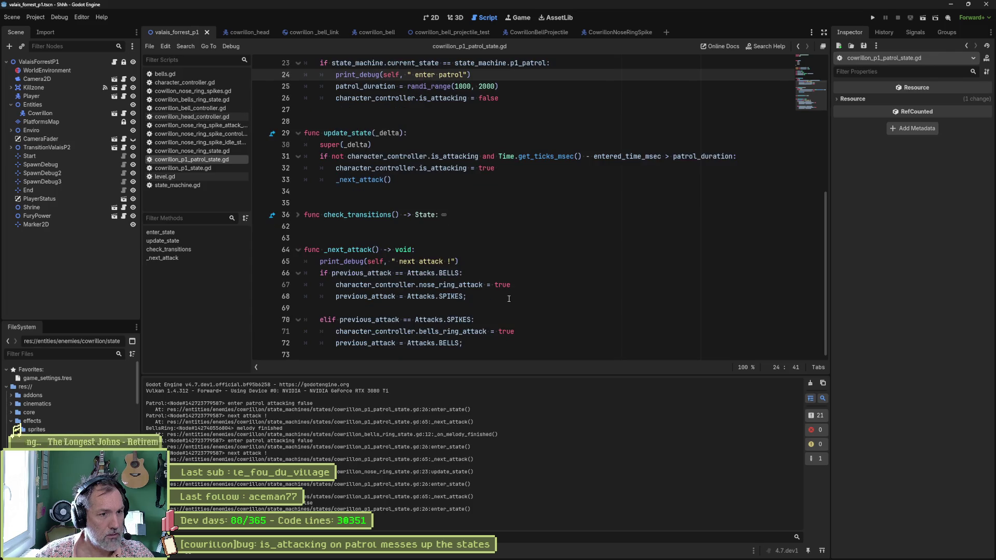
{"action": "left_click_drag", "start_coordinate": [475, 262], "coordinate": [479, 255]}
{"action": "key", "text": "alt+Down"}
{"action": "key", "text": "alt+Down"}
{"action": "key", "text": "alt+Down"}
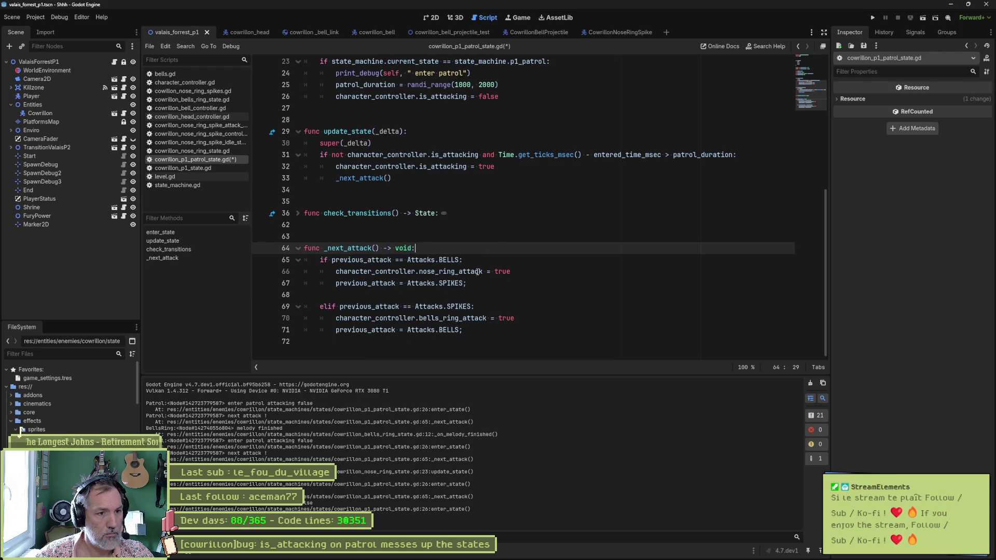
Indent the print into the BELLS branch as 'bells attack !' and copy it into the SPIKES branch
{"action": "left_click", "coordinate": [320, 296]}
{"action": "key", "text": "Tab"}
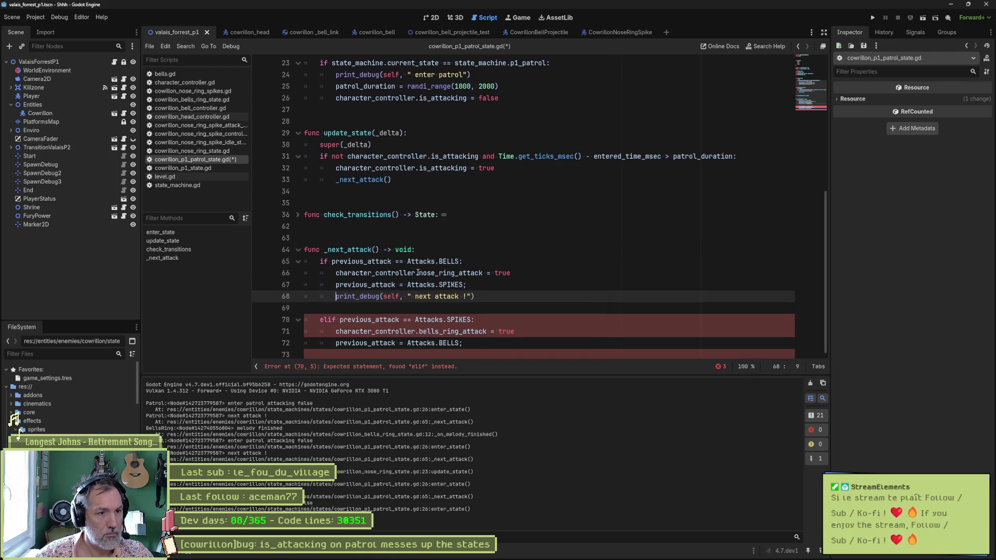
{"action": "left_click_drag", "start_coordinate": [415, 297], "coordinate": [432, 297]}
{"action": "type", "text": "bells"}
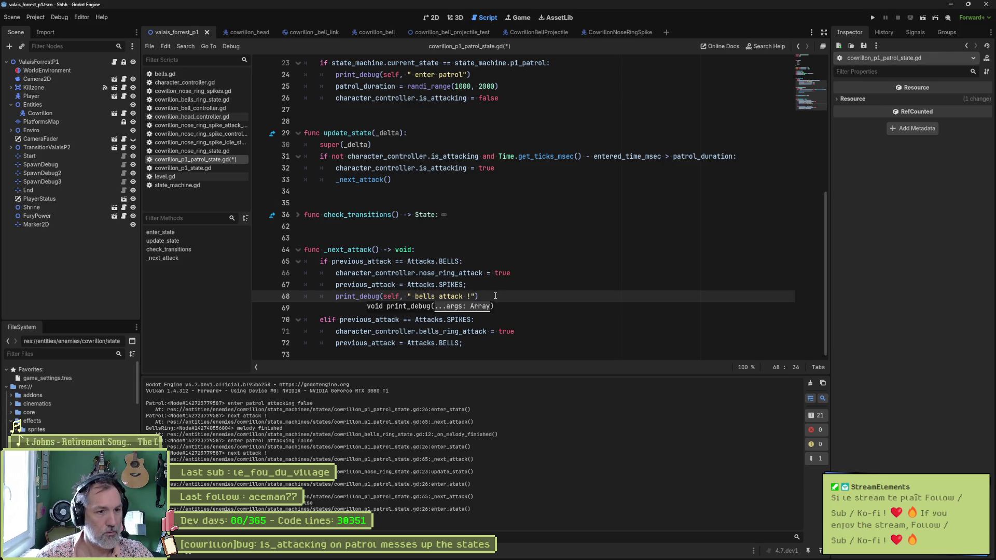
{"action": "triple_click", "coordinate": [433, 296]}
{"action": "key", "text": "ctrl+c"}
{"action": "left_click", "coordinate": [467, 343]}
{"action": "key", "text": "Return"}
{"action": "key", "text": "ctrl+v"}
Replace the 'bells' words in both attack messages with the SPIKES and BELLS names, and save
{"action": "left_click", "coordinate": [457, 318]}
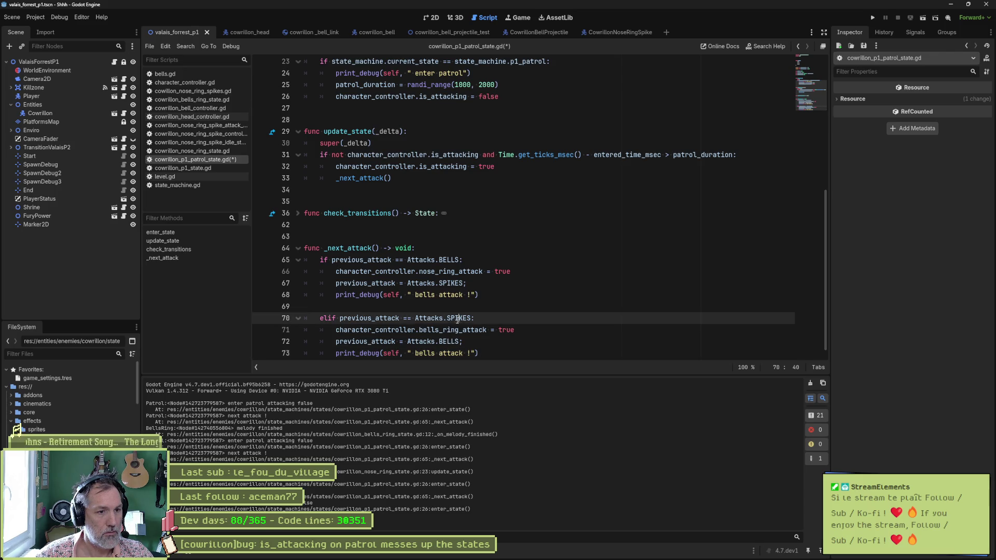
{"action": "double_click", "coordinate": [456, 318]}
{"action": "double_click", "coordinate": [424, 354]}
{"action": "key", "text": "ctrl+v"}
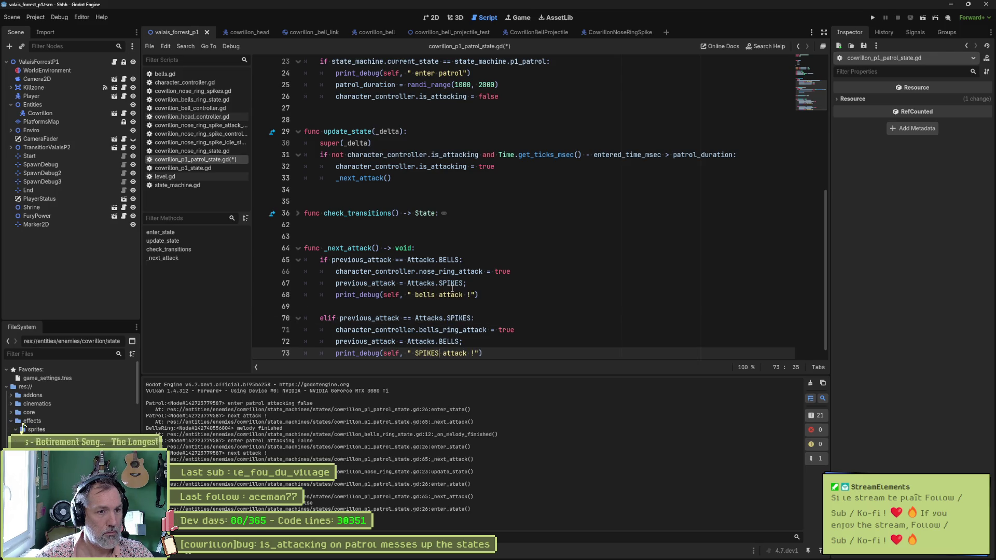
{"action": "double_click", "coordinate": [449, 260]}
{"action": "key", "text": "ctrl+c"}
{"action": "double_click", "coordinate": [425, 293]}
{"action": "key", "text": "ctrl+v"}
{"action": "key", "text": "ctrl+s"}
Correct the messages to 'SPIKES attack !' after BELLS and 'BELLS attack !' after SPIKES, save, and run the scene
{"action": "scroll", "coordinate": [503, 291], "scroll_direction": "down", "scroll_amount": 1}
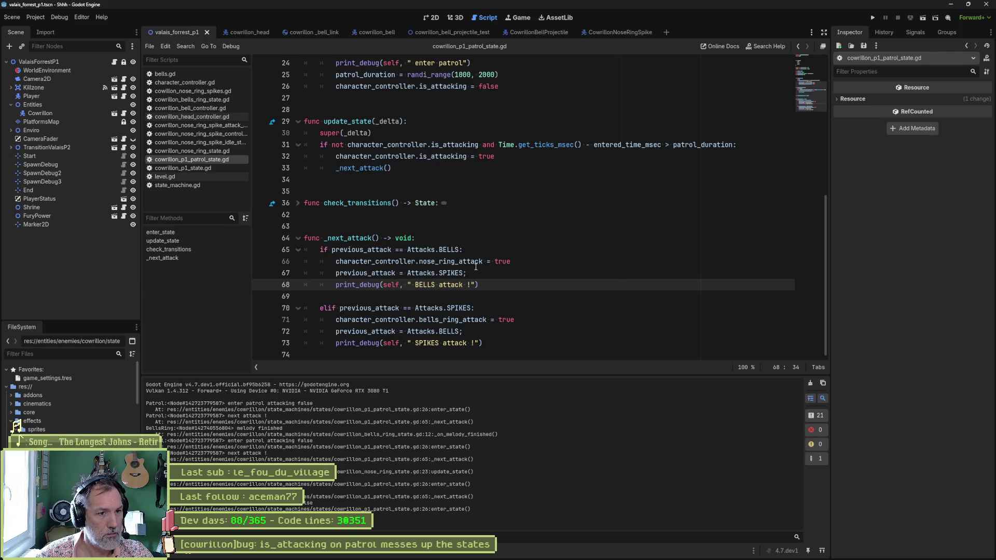
{"action": "double_click", "coordinate": [449, 275]}
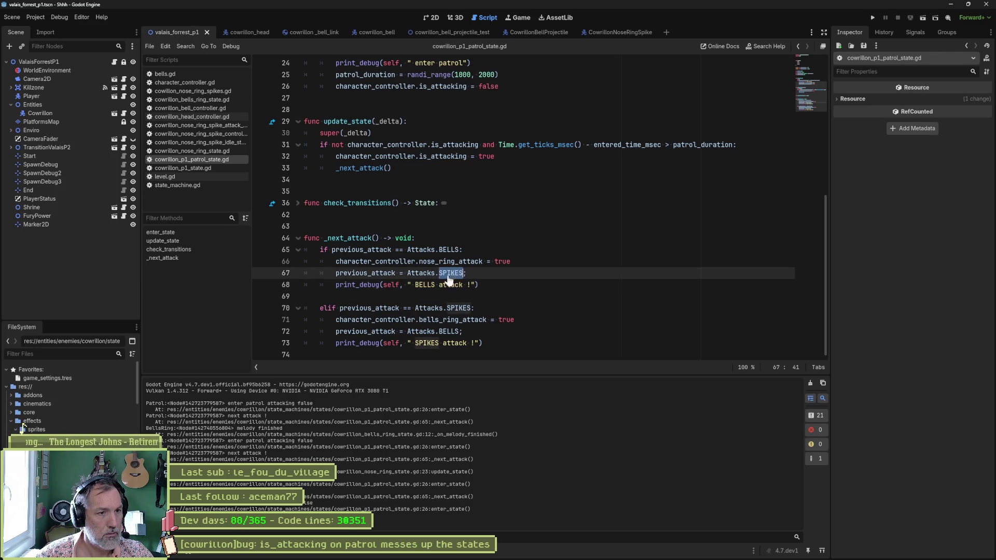
{"action": "double_click", "coordinate": [425, 285]}
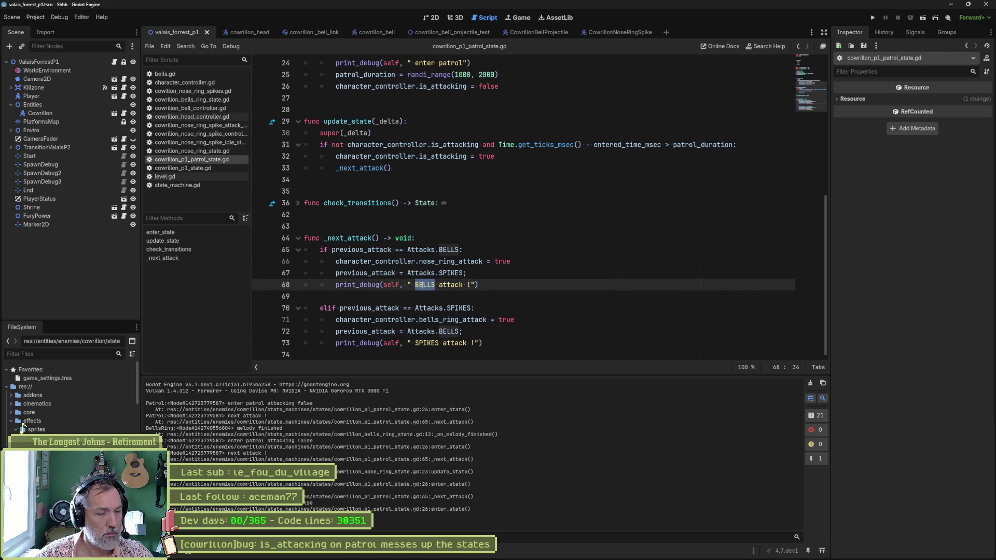
{"action": "key", "text": "ctrl+v"}
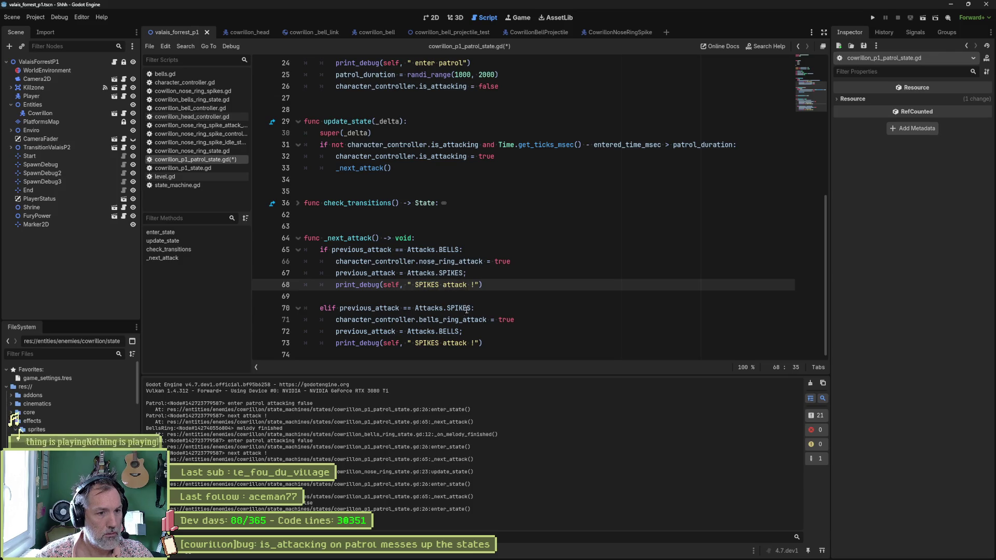
{"action": "key", "text": "Up"}
{"action": "key", "text": "Up"}
{"action": "key", "text": "Up"}
{"action": "key", "text": "ctrl+shift+Right"}
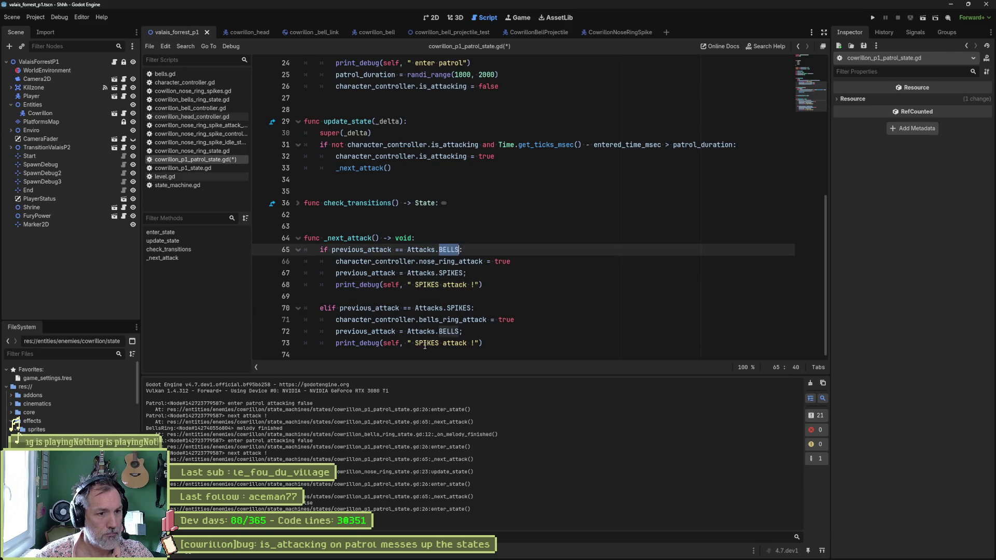
{"action": "key", "text": "ctrl+c"}
{"action": "double_click", "coordinate": [424, 343]}
{"action": "key", "text": "ctrl+v"}
{"action": "key", "text": "ctrl+s"}
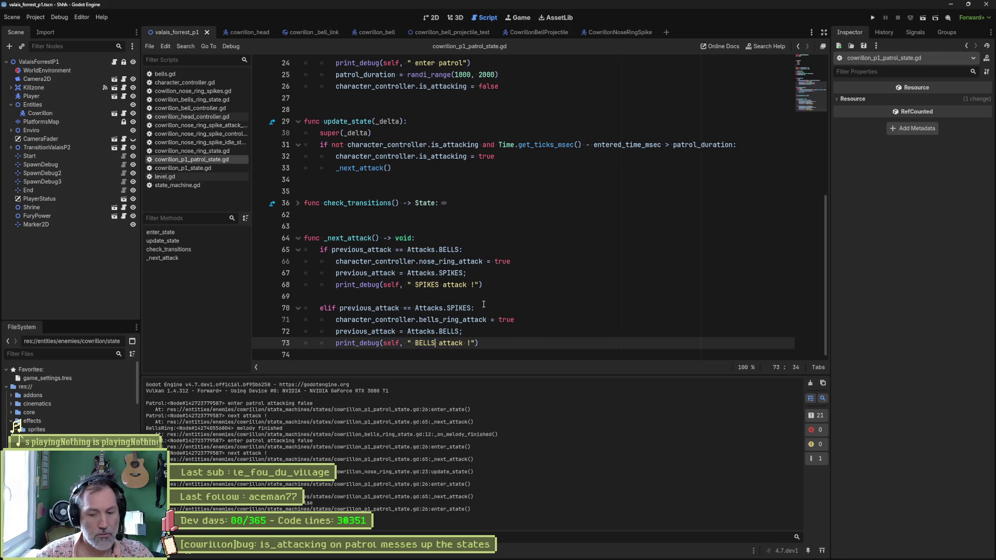
{"action": "key", "text": "F6"}
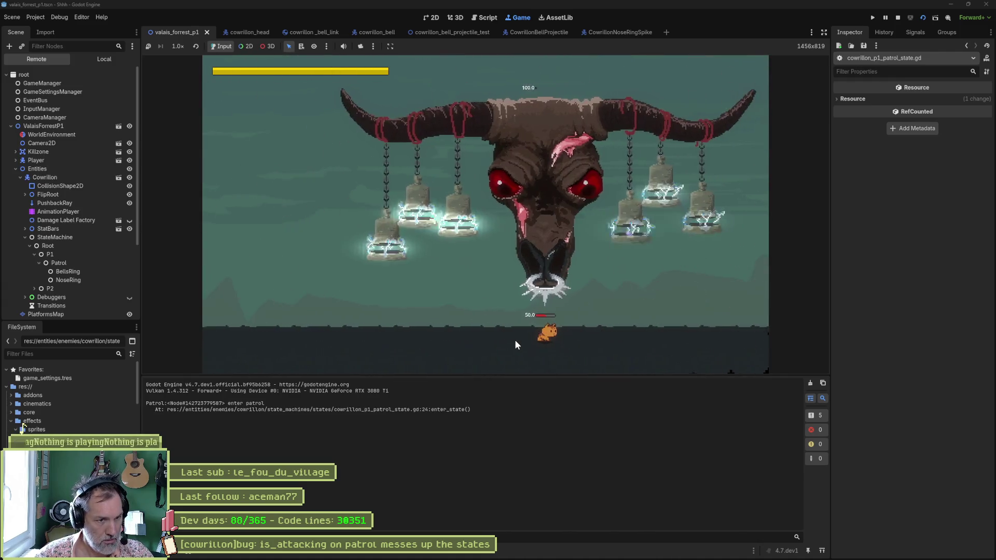
Move the player left while the log shows BELLS then SPIKES attacks, then stop the game
{"action": "key", "text": "Left"}
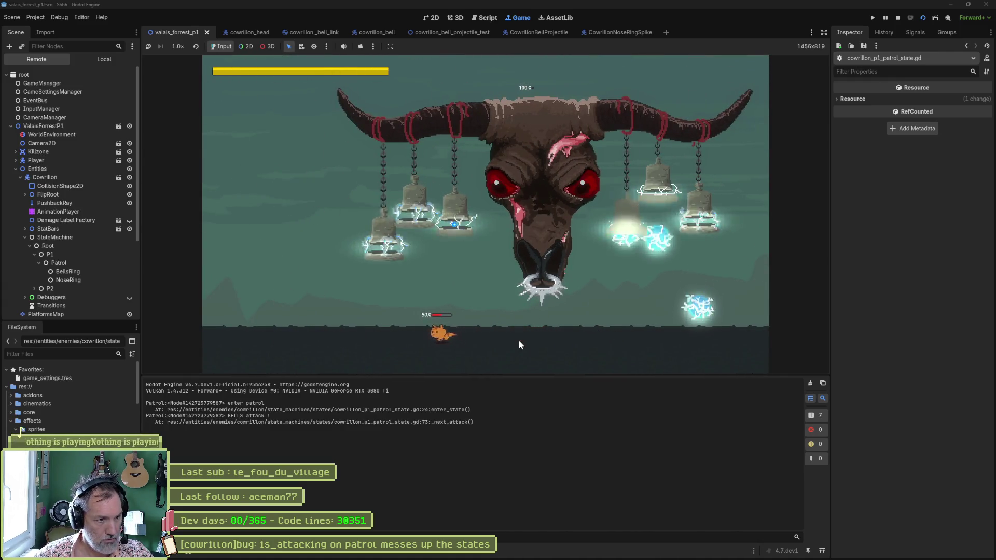
{"action": "key", "text": "Left"}
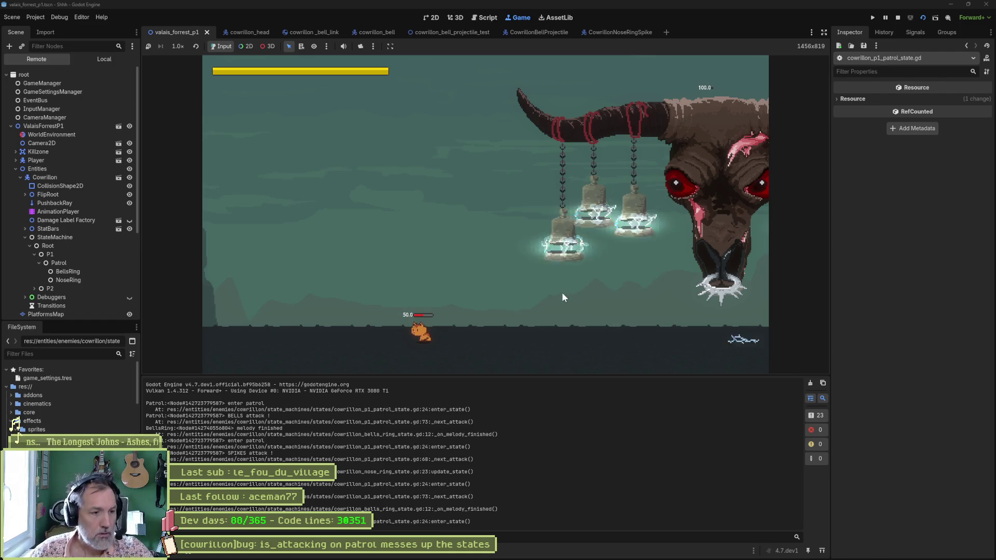
{"action": "key", "text": "F8"}
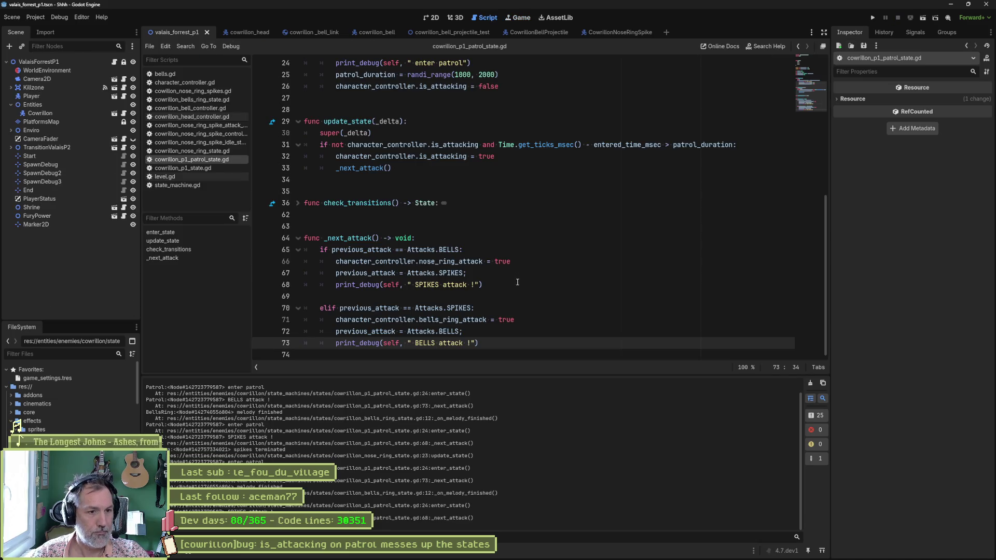
Delete the SPIKES attack, BELLS attack and enter patrol print_debug lines, and save the script
{"action": "left_click", "coordinate": [517, 282]}
{"action": "key", "text": "ctrl+shift+k"}
{"action": "left_click", "coordinate": [518, 331]}
{"action": "key", "text": "ctrl+shift+k"}
{"action": "scroll", "coordinate": [514, 290], "scroll_direction": "up", "scroll_amount": 7}
{"action": "left_click", "coordinate": [510, 295]}
{"action": "key", "text": "ctrl+shift+k"}
{"action": "key", "text": "ctrl+s"}
Review the randi_range(1000, 2000) patrol duration and go to the end of the travel_distance line
{"action": "scroll", "coordinate": [474, 269], "scroll_direction": "down", "scroll_amount": 5}
{"action": "scroll", "coordinate": [474, 269], "scroll_direction": "down", "scroll_amount": 2}
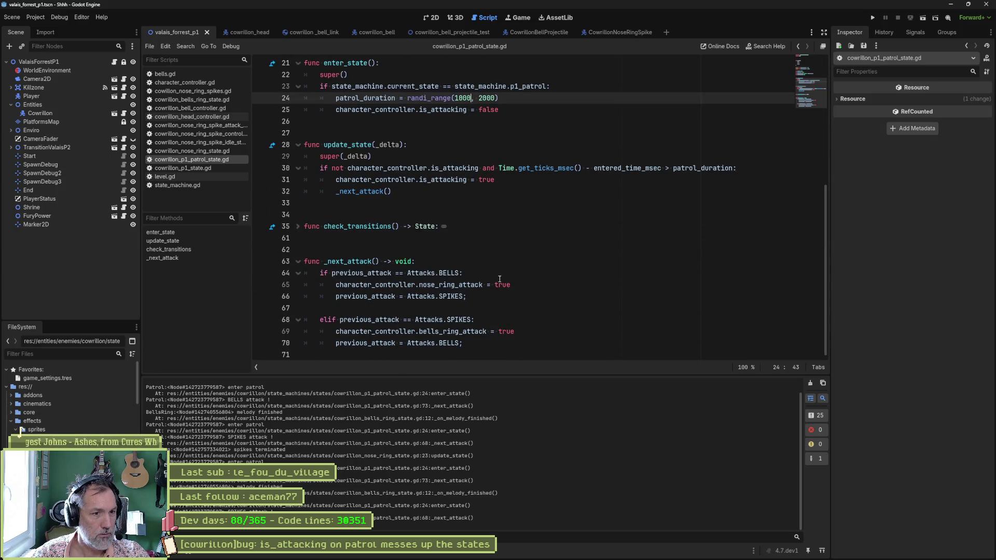
{"action": "scroll", "coordinate": [498, 279], "scroll_direction": "up", "scroll_amount": 7}
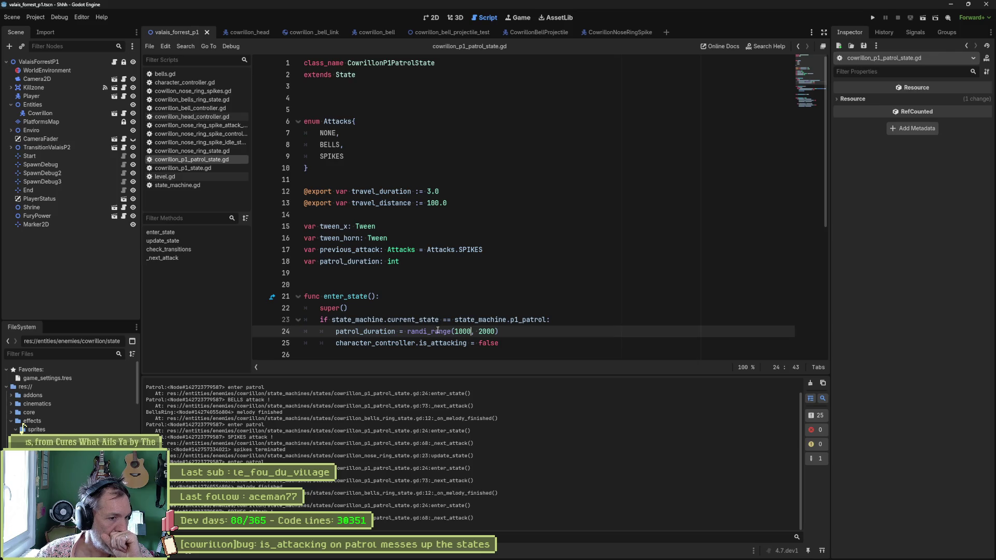
{"action": "left_click_drag", "start_coordinate": [455, 331], "coordinate": [499, 331]}
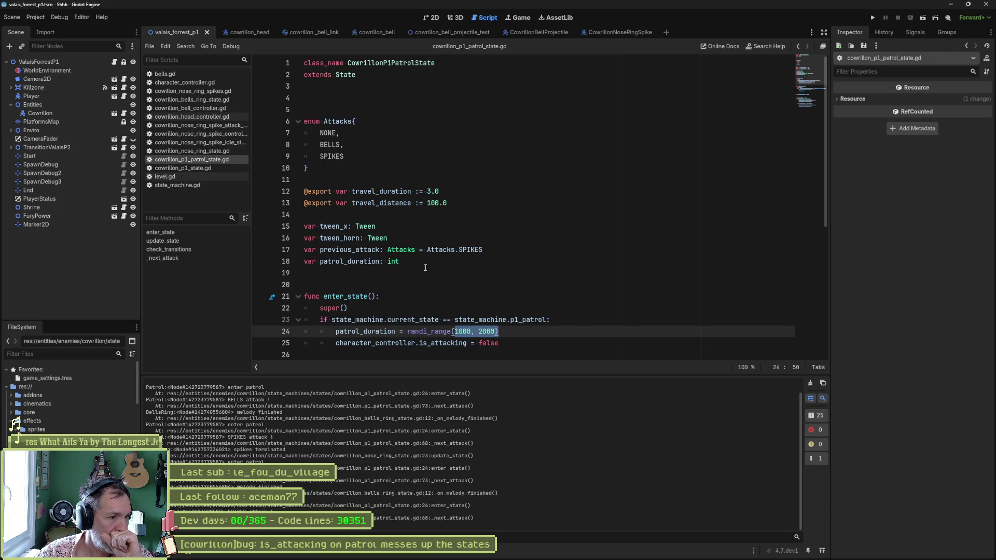
{"action": "left_click", "coordinate": [478, 204]}
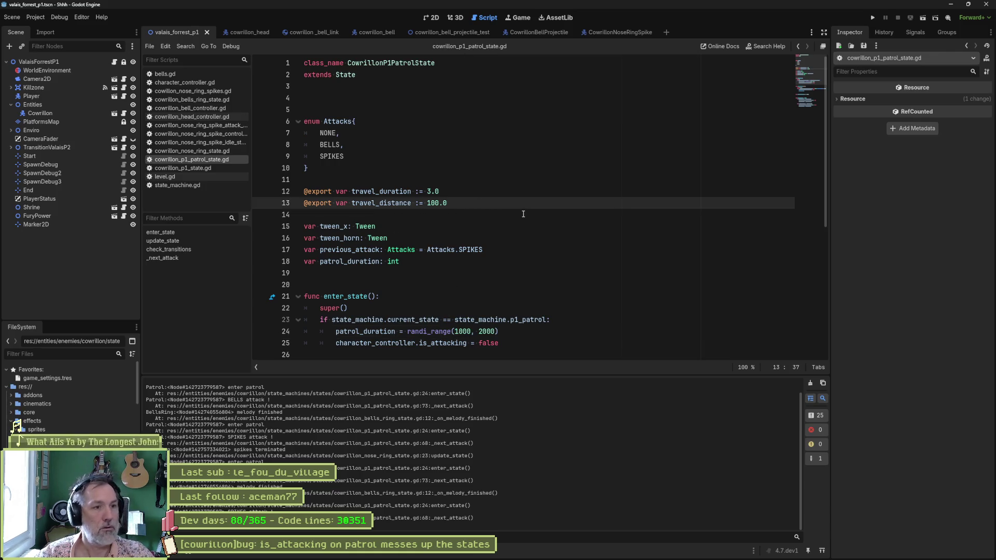
{"action": "key", "text": "Return"}
{"action": "type", "text": "@export"}
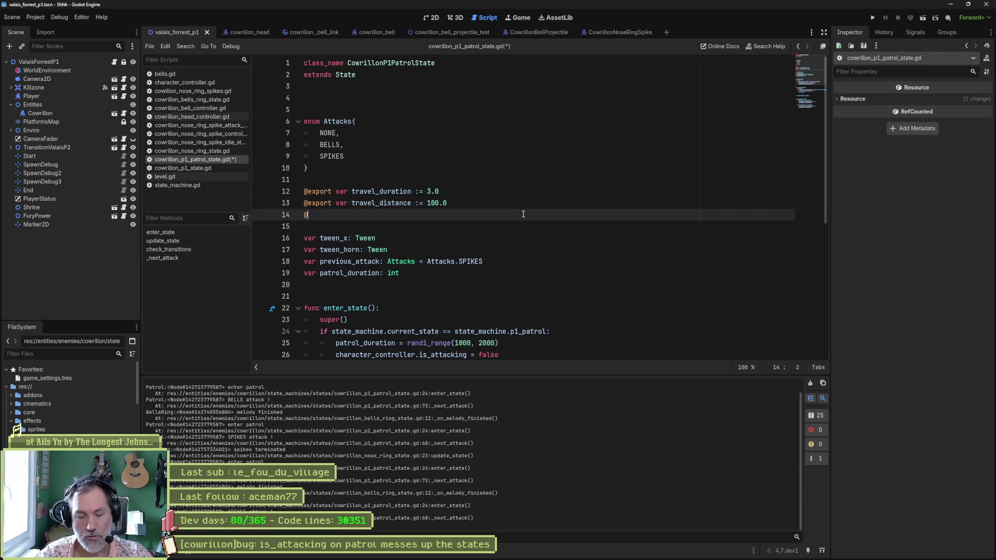
{"action": "type", "text": " var"}
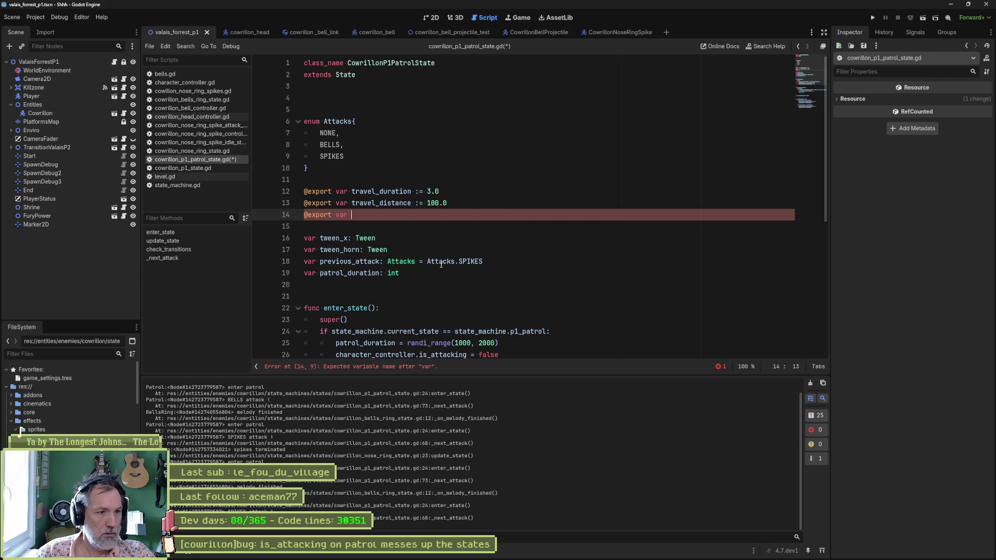
{"action": "left_click", "coordinate": [319, 273]}
{"action": "type", "text": "_"}
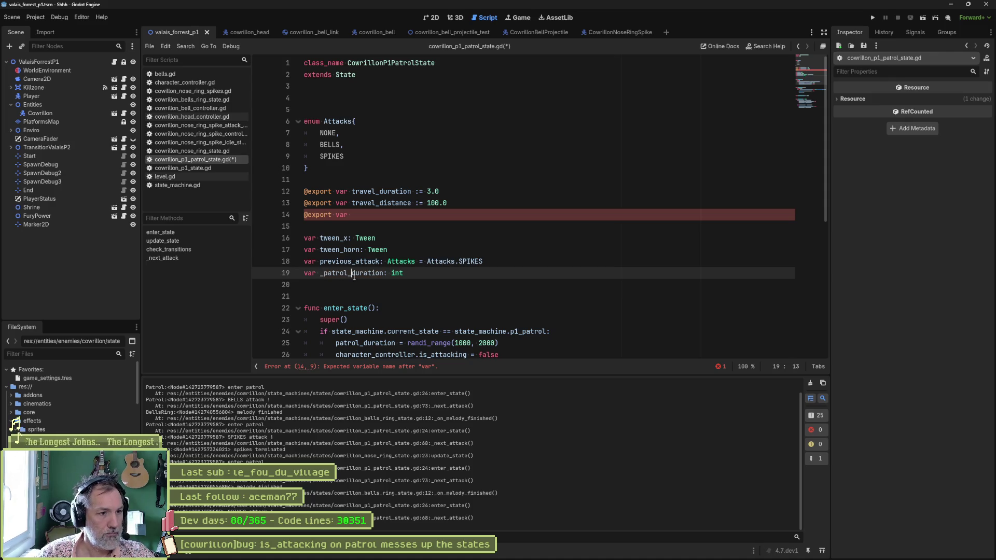
{"action": "scroll", "coordinate": [353, 275], "scroll_direction": "down", "scroll_amount": 4}
{"action": "double_click", "coordinate": [358, 202]}
{"action": "key", "text": "Left"}
{"action": "type", "text": "_"}
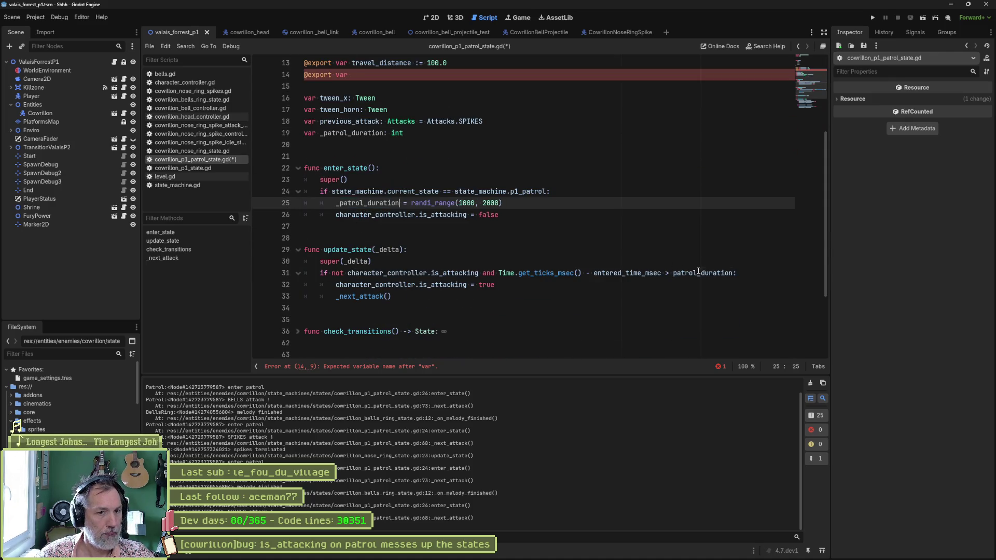
{"action": "double_click", "coordinate": [703, 273]}
{"action": "key", "text": "Left"}
{"action": "type", "text": "_"}
{"action": "scroll", "coordinate": [414, 274], "scroll_direction": "up", "scroll_amount": 4}
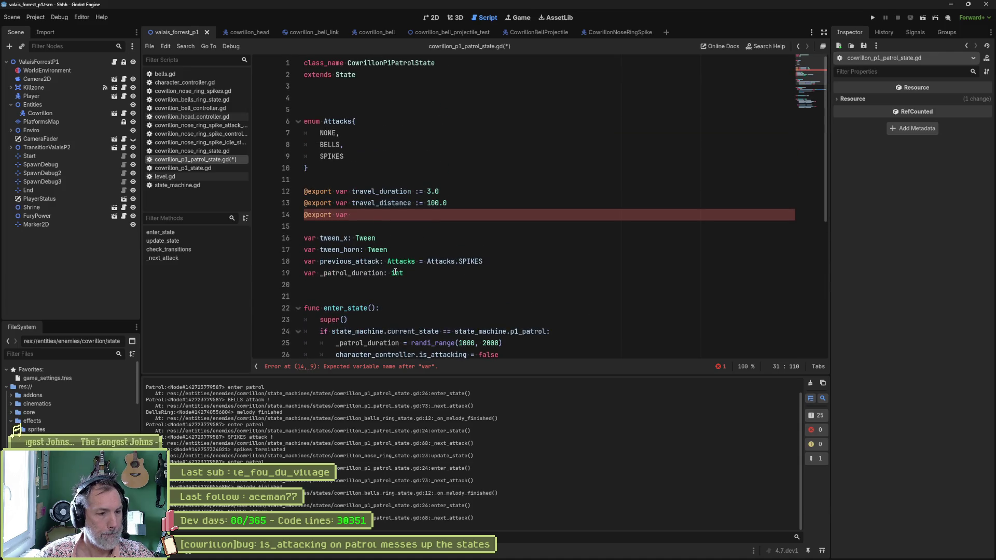
Complete the export as patrol_duration := Vector2(1000, 2000) and save
{"action": "left_click", "coordinate": [371, 217]}
{"action": "type", "text": "_patrol_duration"}
{"action": "key", "text": "Delete"}
{"action": "key", "text": "End"}
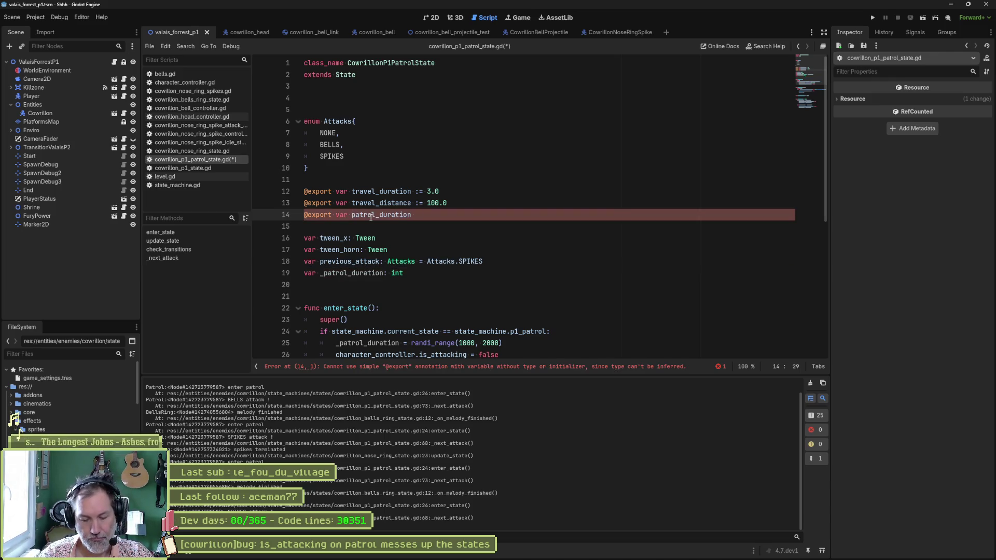
{"action": "type", "text": ":= Vecto"}
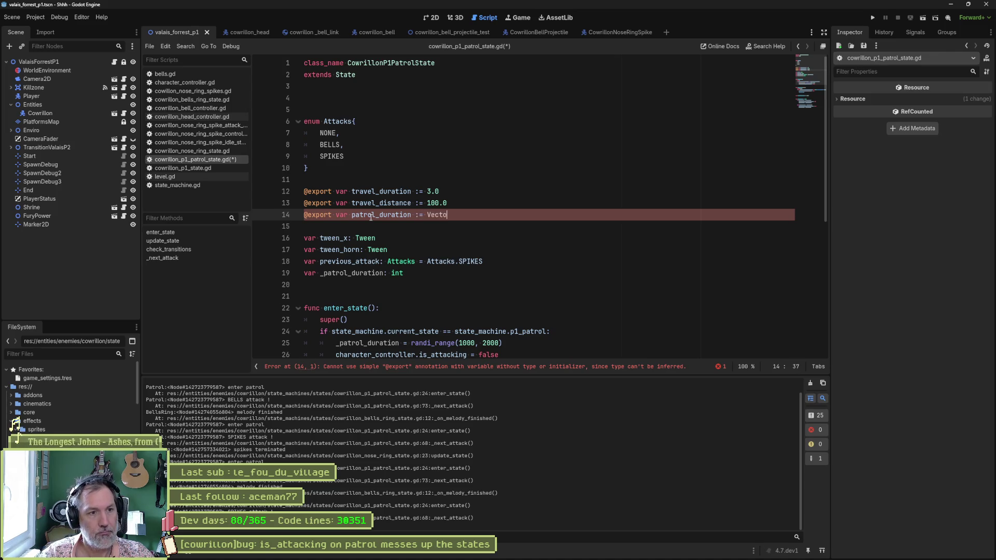
{"action": "type", "text": "r2"}
{"action": "key", "text": "Return"}
{"action": "type", "text": "()"}
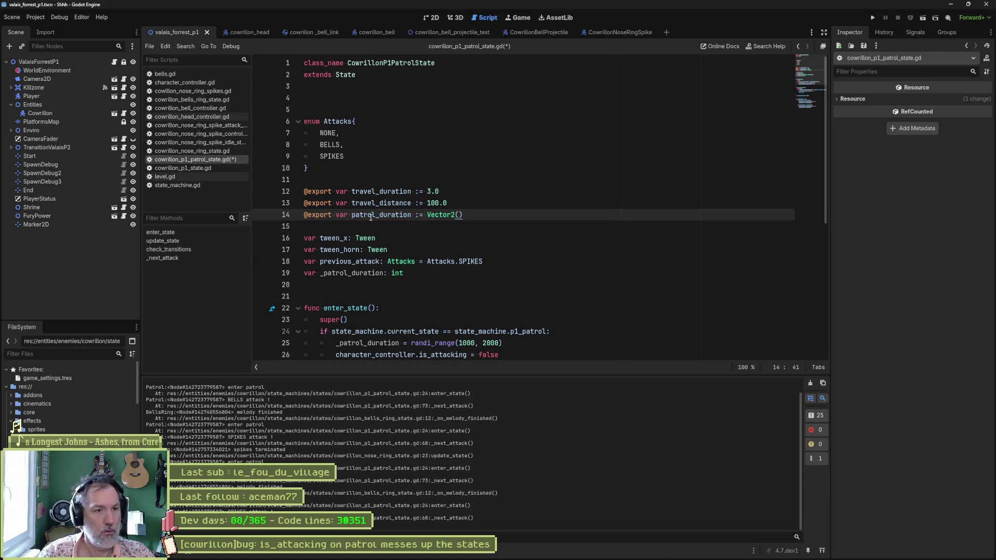
{"action": "type", "text": "1000, 2000"}
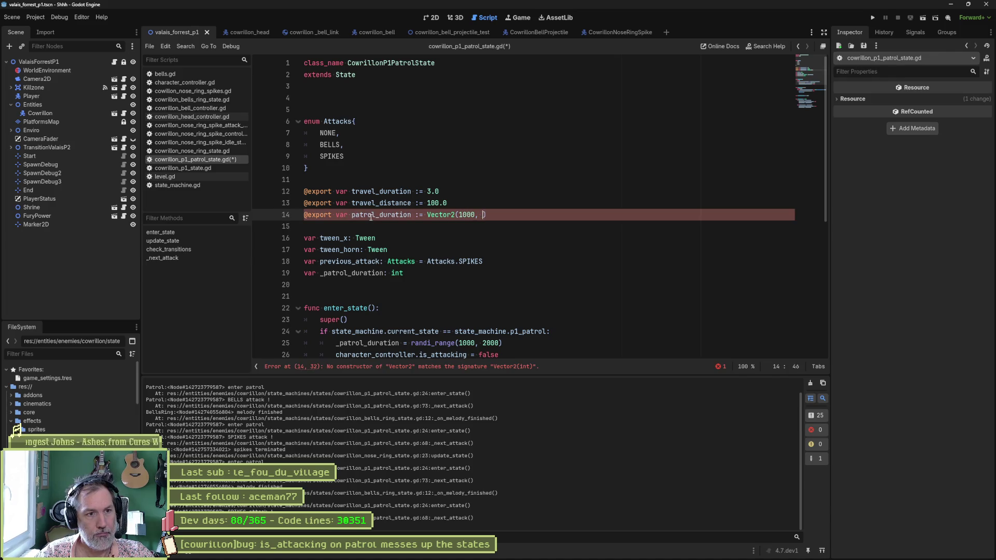
{"action": "key", "text": "ctrl+s"}
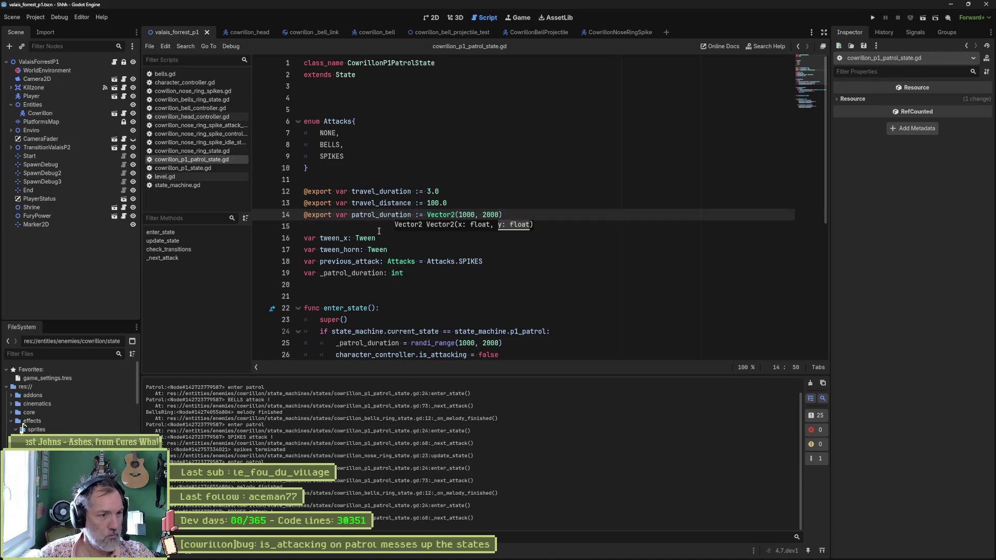
Make randi_range use patrol_duration.x and patrol_duration.y instead of 1000 and 2000
{"action": "double_click", "coordinate": [381, 214]}
{"action": "key", "text": "ctrl+c"}
{"action": "scroll", "coordinate": [405, 280], "scroll_direction": "down", "scroll_amount": 2}
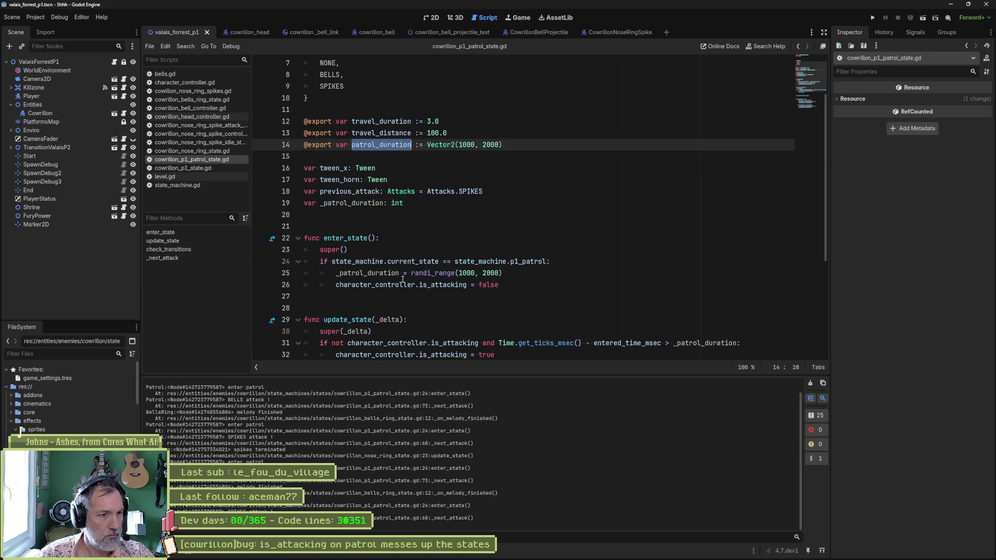
{"action": "double_click", "coordinate": [473, 273]}
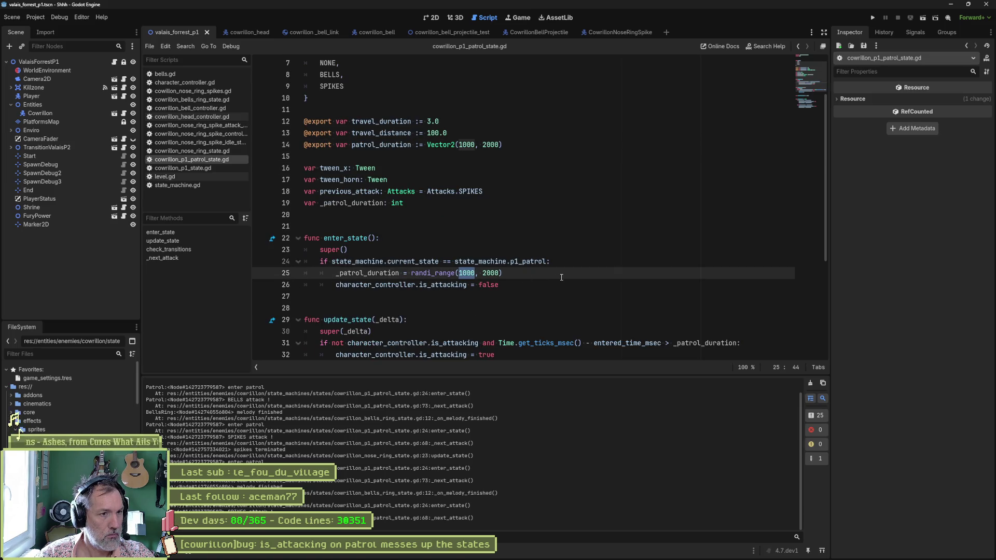
{"action": "key", "text": "ctrl+v"}
{"action": "type", "text": ".x"}
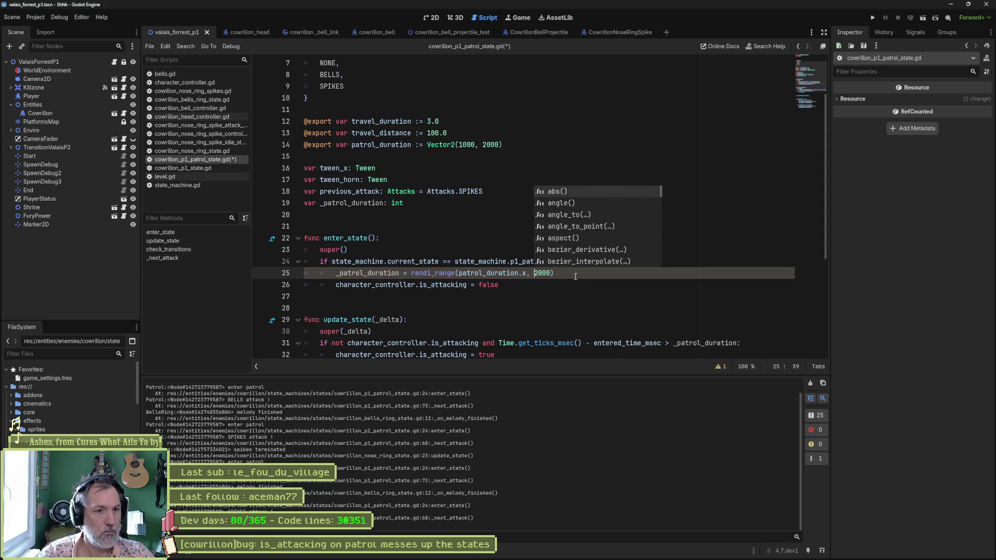
{"action": "key", "text": "ctrl+v"}
{"action": "type", "text": "."}
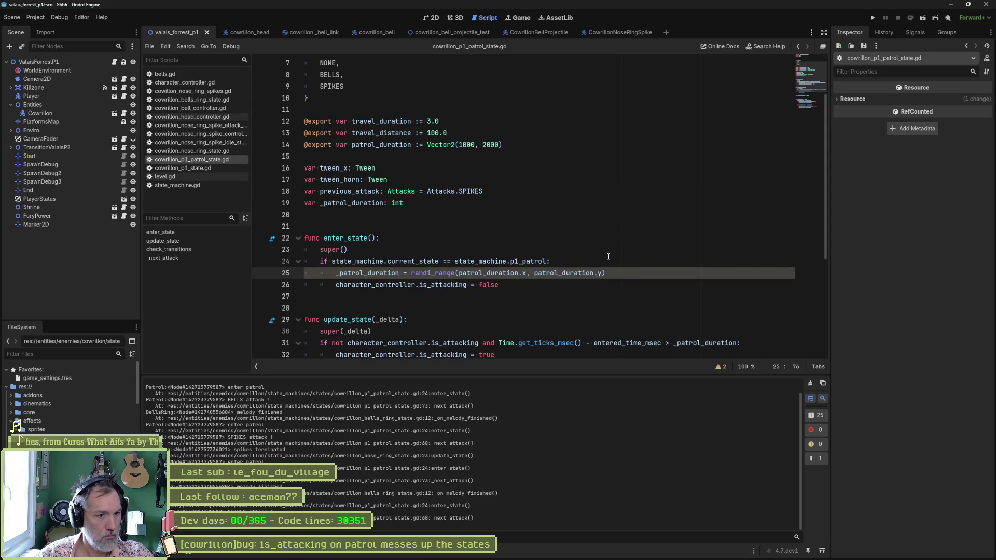
{"action": "scroll", "coordinate": [578, 275], "scroll_direction": "down", "scroll_amount": 3}
Rename _patrol_duration to _patrol_duration_msec on lines 19, 25 and 31
{"action": "mouse_move", "coordinate": [369, 172]}
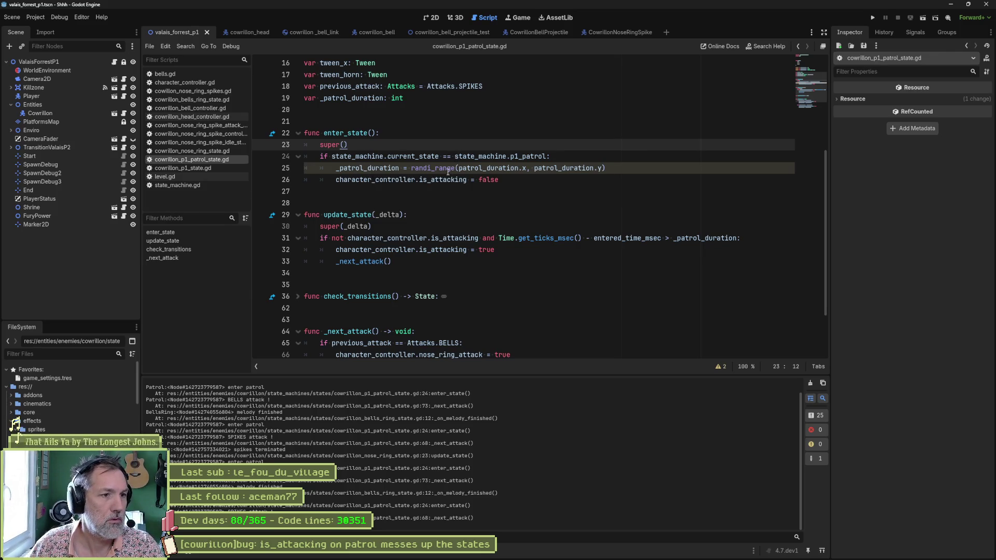
{"action": "double_click", "coordinate": [380, 167]}
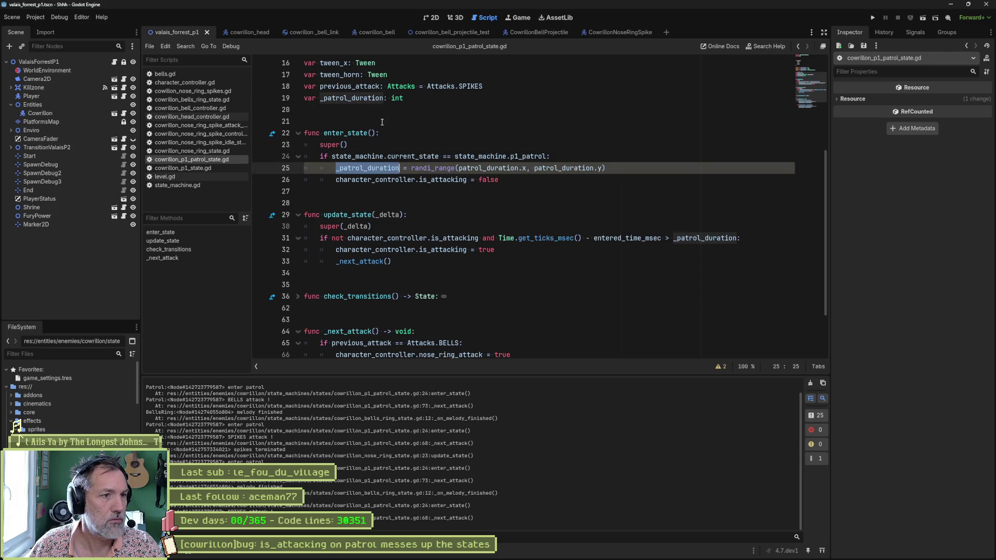
{"action": "left_click", "coordinate": [385, 98]}
{"action": "type", "text": "_msec"}
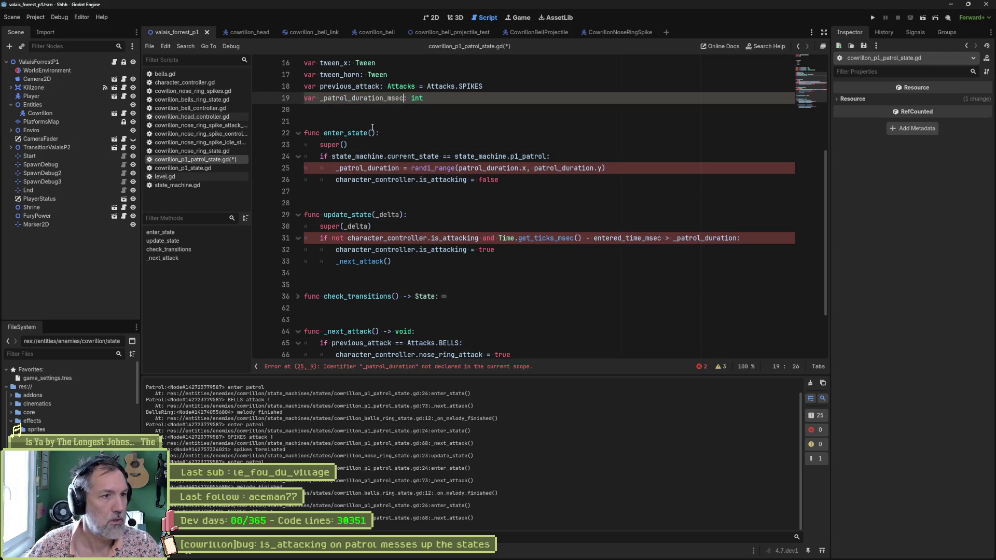
{"action": "double_click", "coordinate": [374, 98]}
{"action": "key", "text": "ctrl+c"}
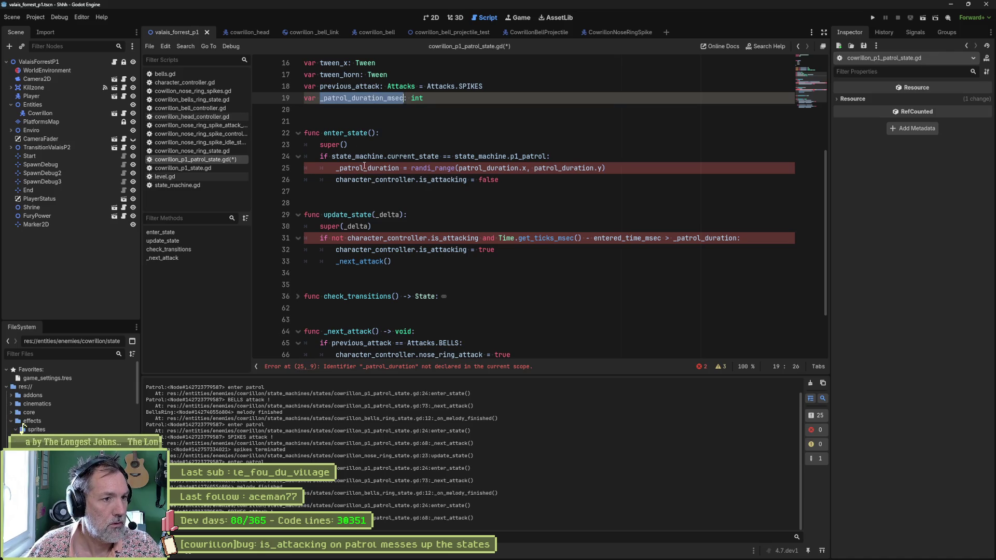
{"action": "double_click", "coordinate": [384, 169]}
{"action": "key", "text": "ctrl+v"}
{"action": "double_click", "coordinate": [704, 238]}
{"action": "key", "text": "ctrl+v"}
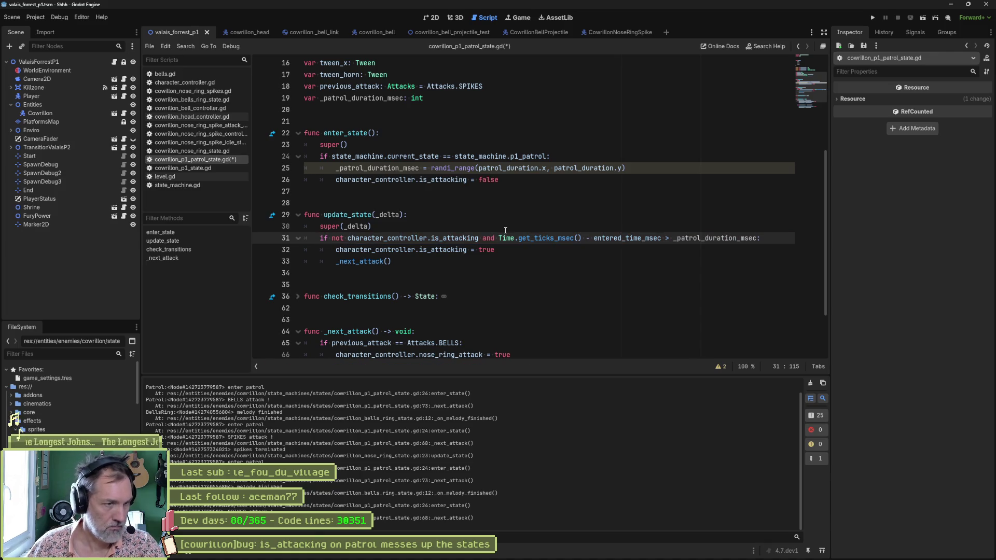
Wrap both randi_range bounds in int(), as int(patrol_duration.x) and int(patrol_duration.y), and save
{"action": "left_click", "coordinate": [475, 170]}
{"action": "type", "text": "int("}
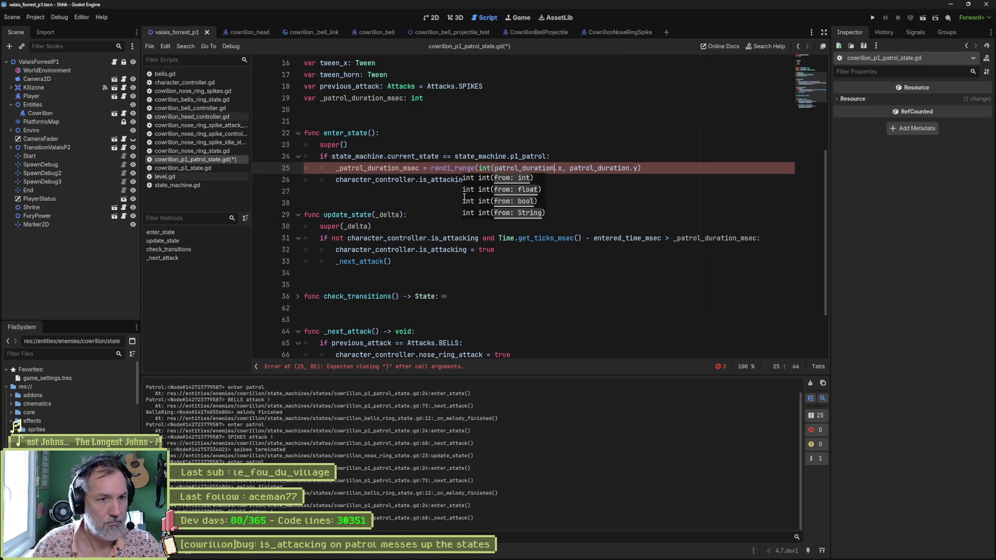
{"action": "type", "text": ")"}
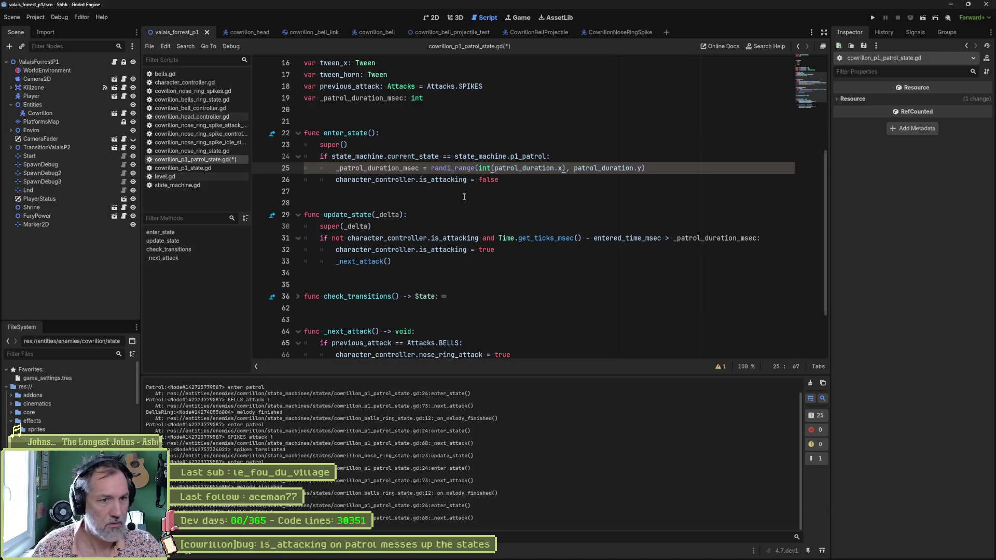
{"action": "type", "text": "int("}
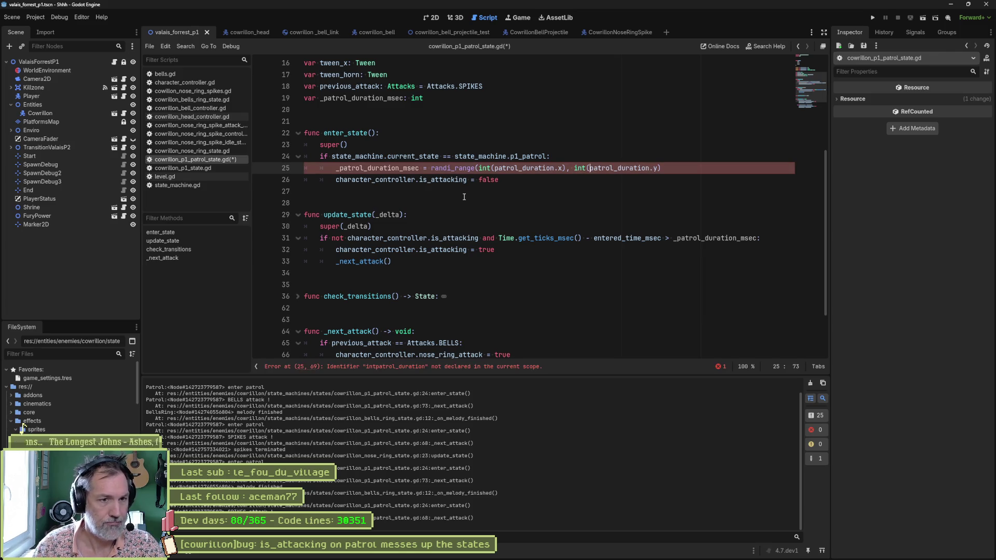
{"action": "key", "text": "ctrl+Right"}
{"action": "type", "text": "))"}
{"action": "key", "text": "ctrl+s"}
{"action": "left_click", "coordinate": [553, 187]}
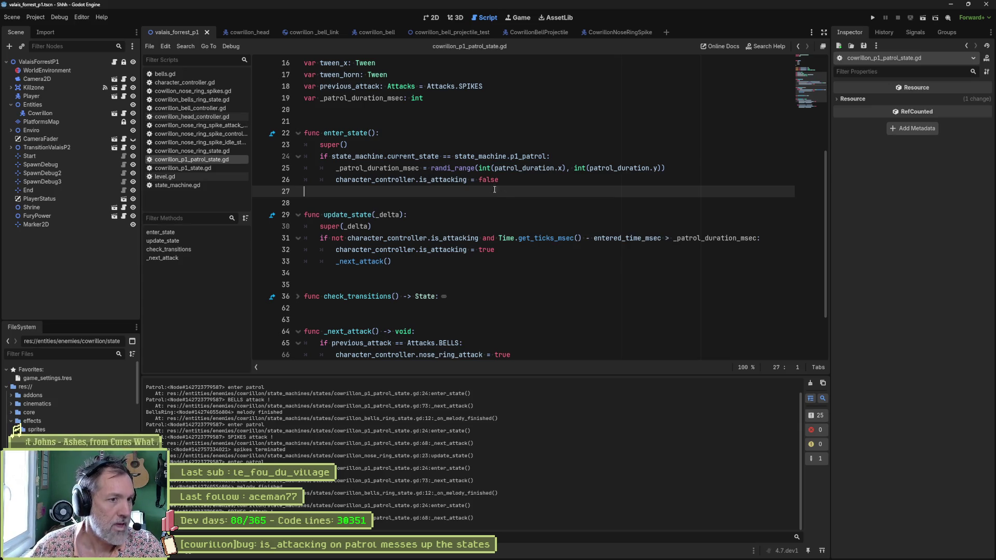
{"action": "scroll", "coordinate": [396, 99], "scroll_direction": "up", "scroll_amount": 2}
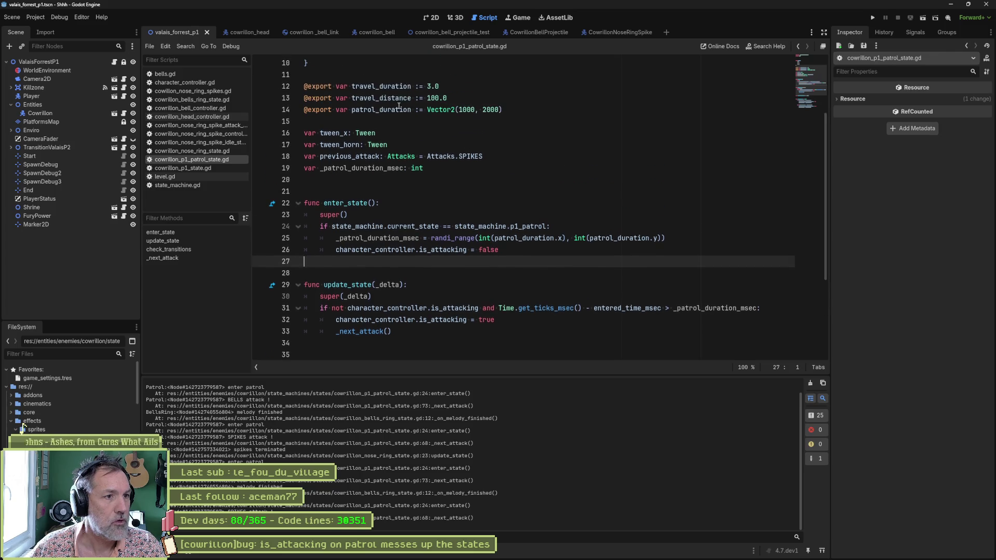
Change the patrol_duration default type from Vector2 to Vector2i
{"action": "left_click", "coordinate": [455, 110]}
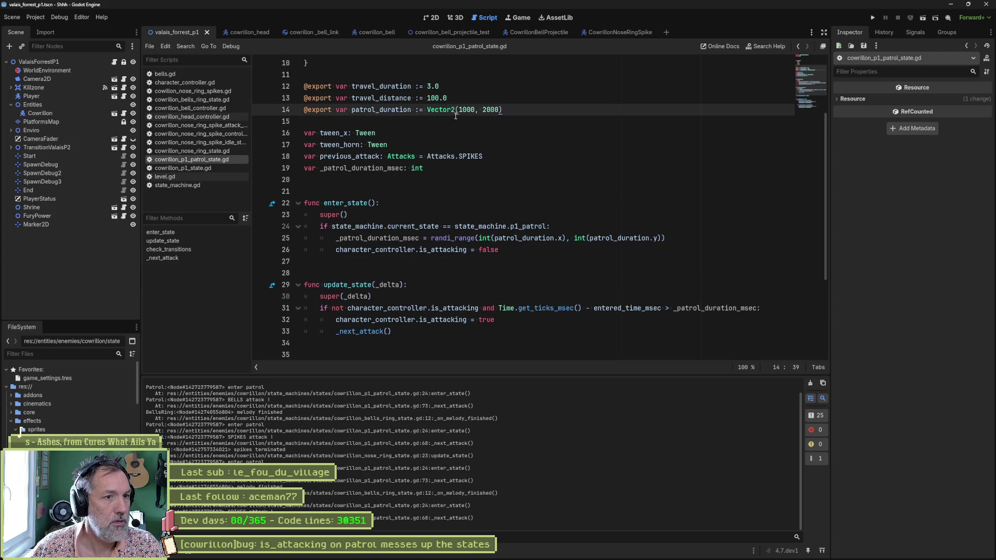
{"action": "key", "text": "ctrl+space"}
{"action": "key", "text": "Down"}
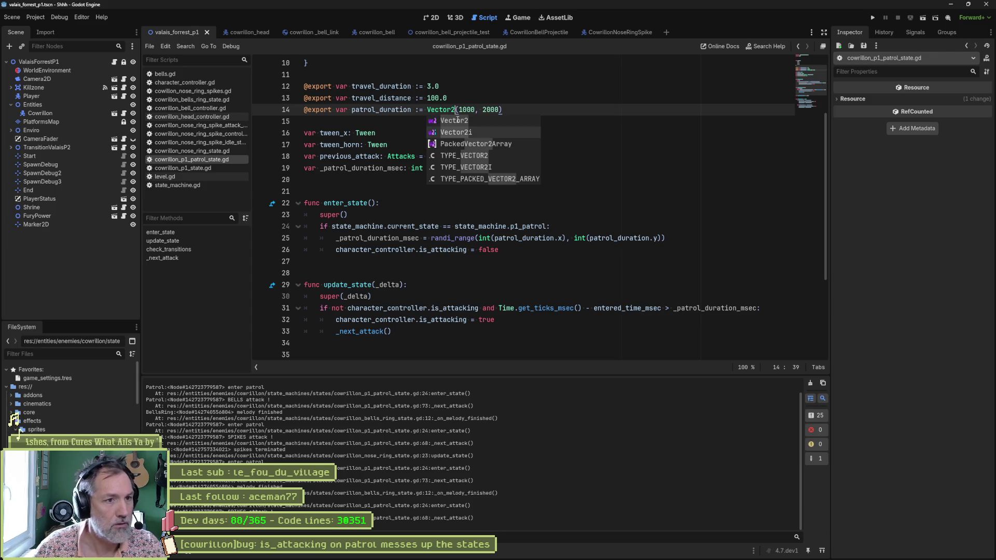
{"action": "key", "text": "Return"}
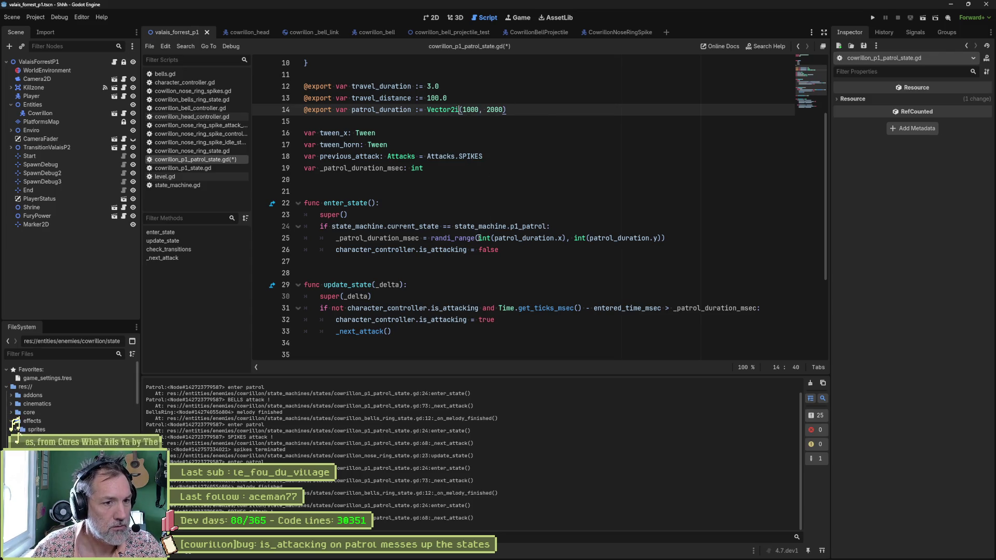
Remove the int() wrappers and stray bracket so randi_range takes patrol_duration.x and .y directly, and save
{"action": "left_click", "coordinate": [495, 240]}
{"action": "key", "text": "BackSpace"}
{"action": "key", "text": "BackSpace"}
{"action": "key", "text": "BackSpace"}
{"action": "left_click", "coordinate": [542, 238]}
{"action": "key", "text": "Delete"}
{"action": "key", "text": "Delete"}
{"action": "type", "text": "x)"}
{"action": "left_click", "coordinate": [572, 238]}
{"action": "key", "text": "BackSpace"}
{"action": "key", "text": "BackSpace"}
{"action": "key", "text": "BackSpace"}
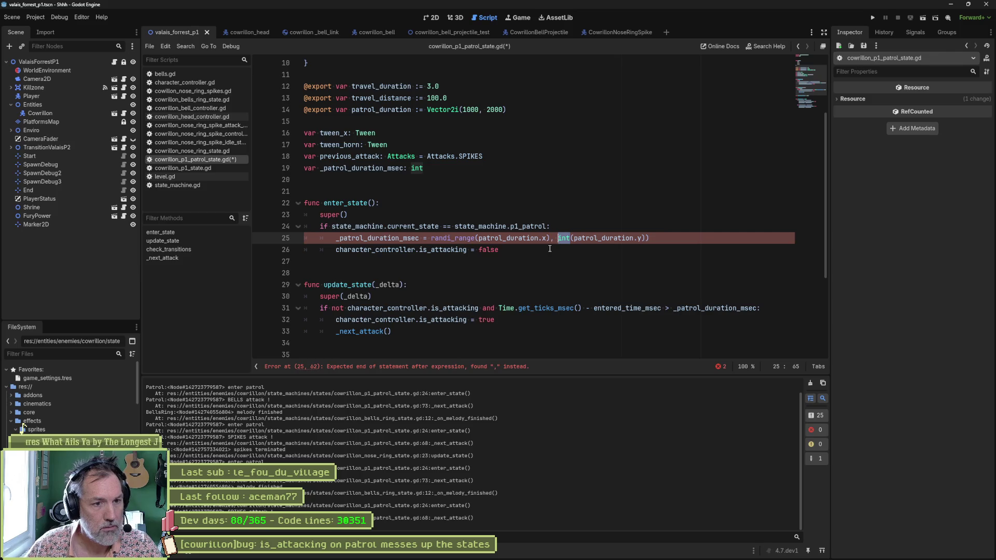
{"action": "key", "text": "ctrl+s"}
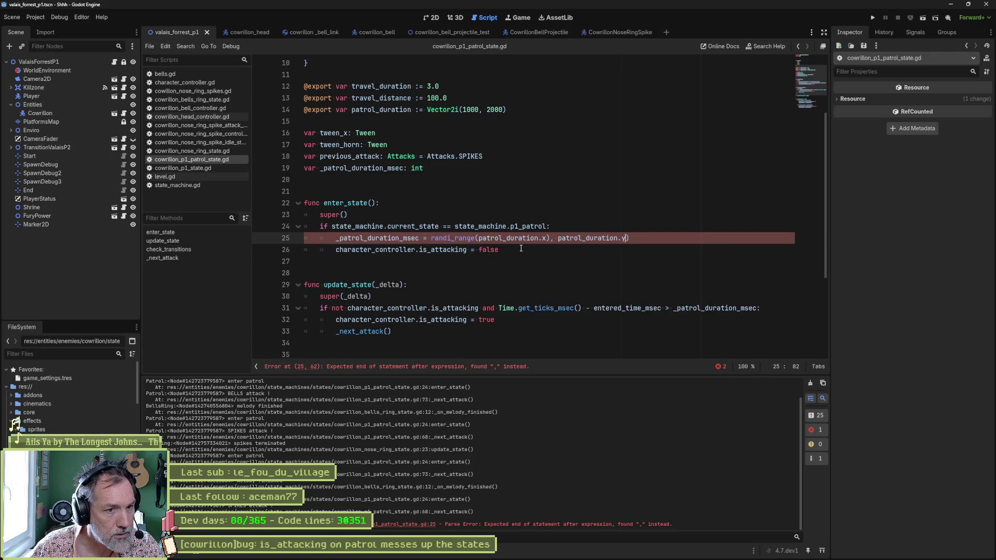
{"action": "left_click", "coordinate": [552, 242]}
{"action": "key", "text": "BackSpace"}
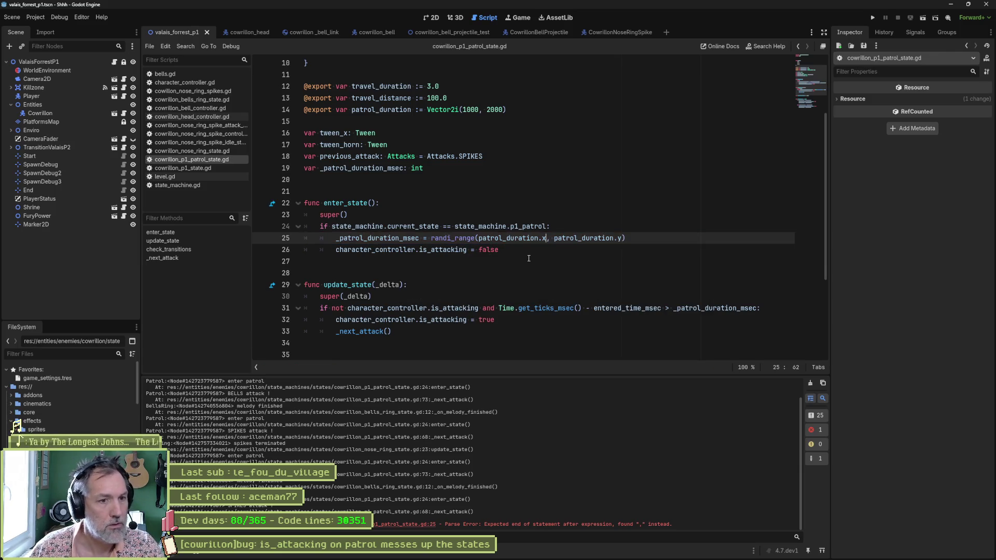
{"action": "left_click", "coordinate": [529, 259]}
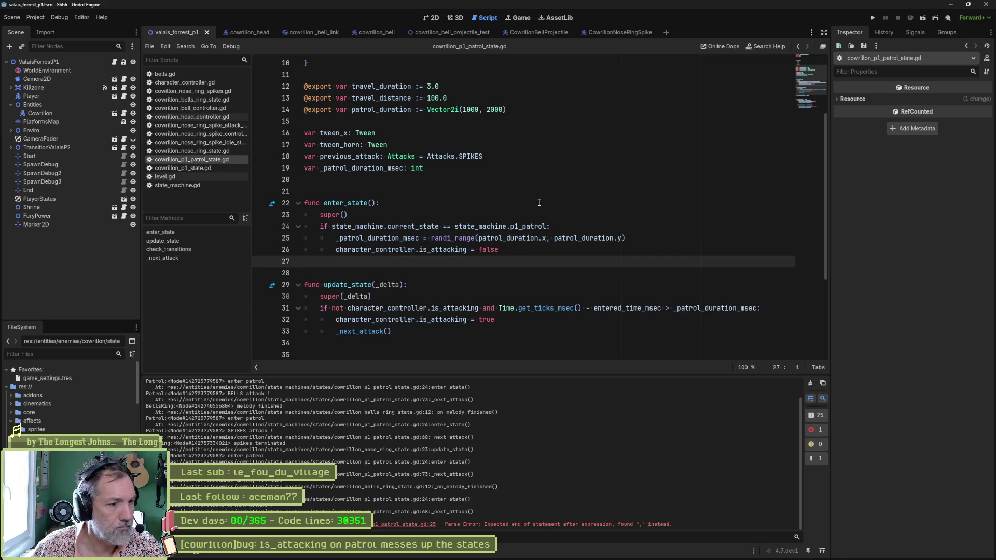
{"action": "left_click", "coordinate": [236, 32]}
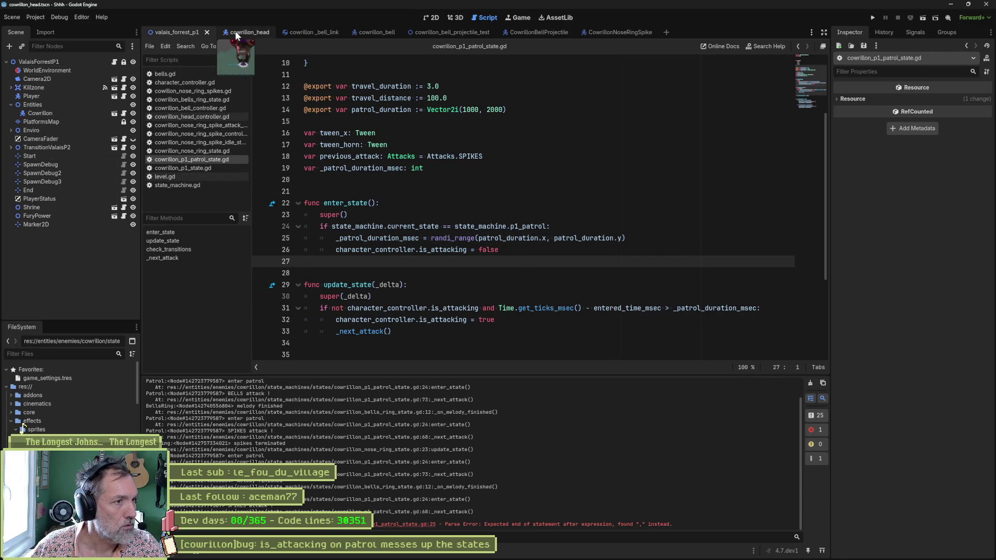
Set the Patrol node's Patrol Duration y to 4000, then run the valais_forrest_p1 scene
{"action": "left_click", "coordinate": [82, 225]}
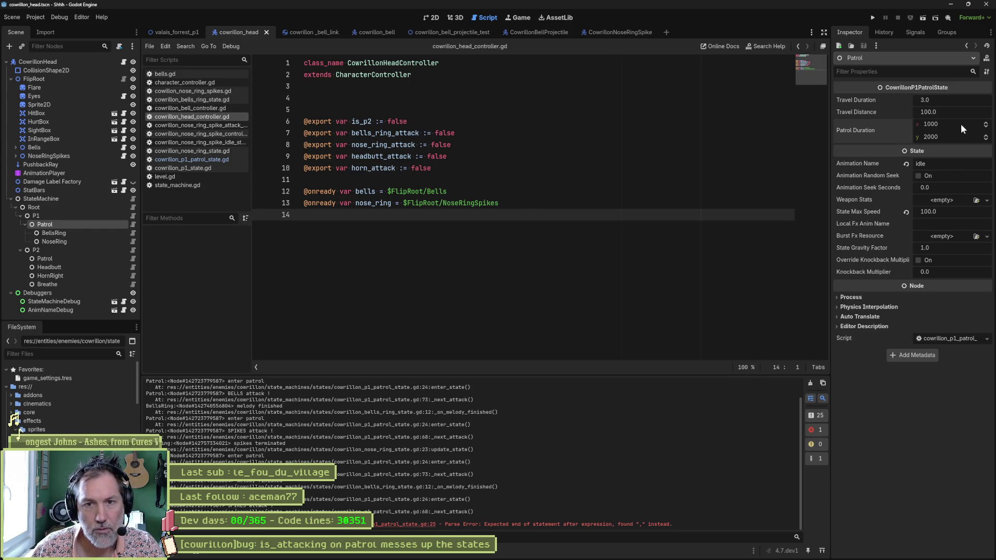
{"action": "left_click", "coordinate": [954, 136]}
{"action": "type", "text": "4"}
{"action": "key", "text": "Return"}
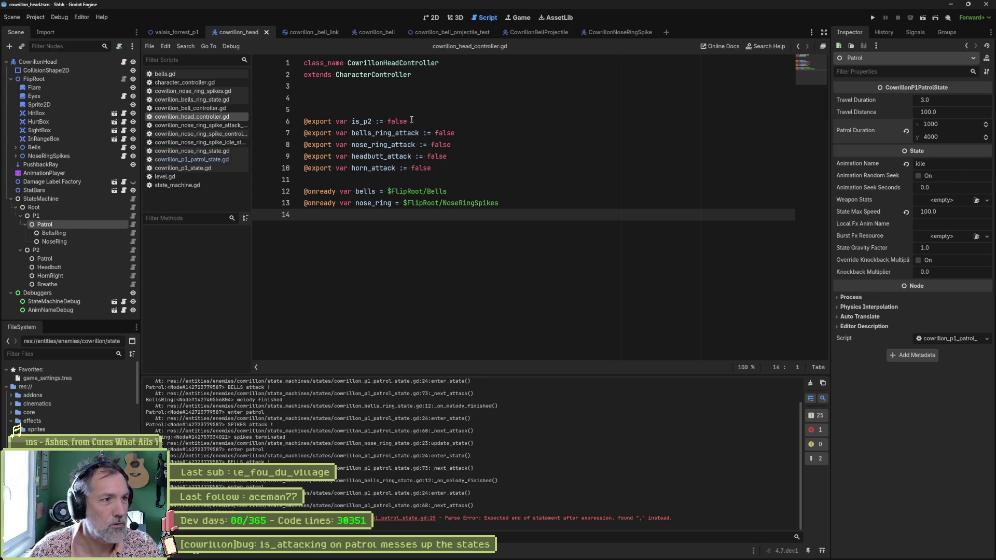
{"action": "left_click", "coordinate": [178, 32]}
{"action": "key", "text": "F6"}
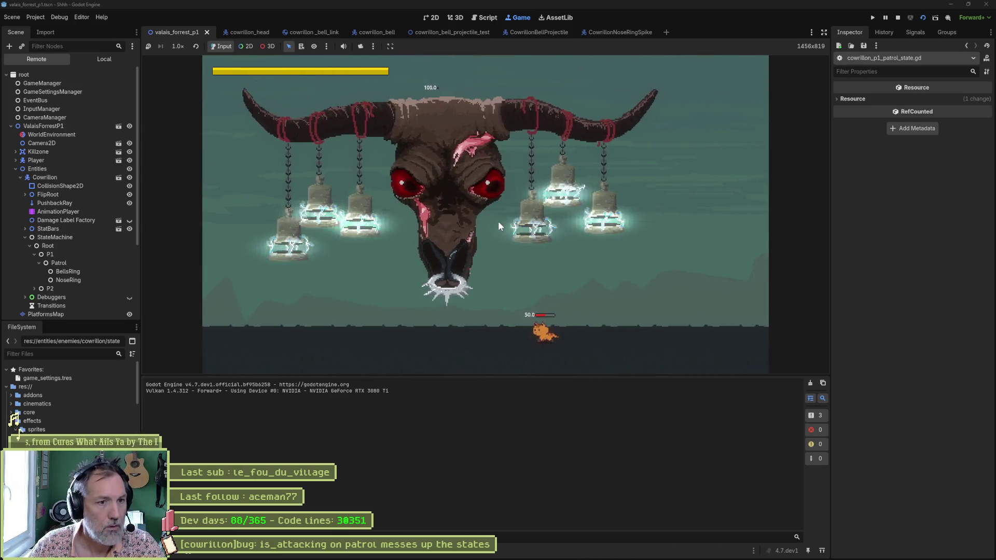
Playtest the boss fight, running the cat left and right under the boss, then stop with F8
{"action": "key", "text": "Left"}
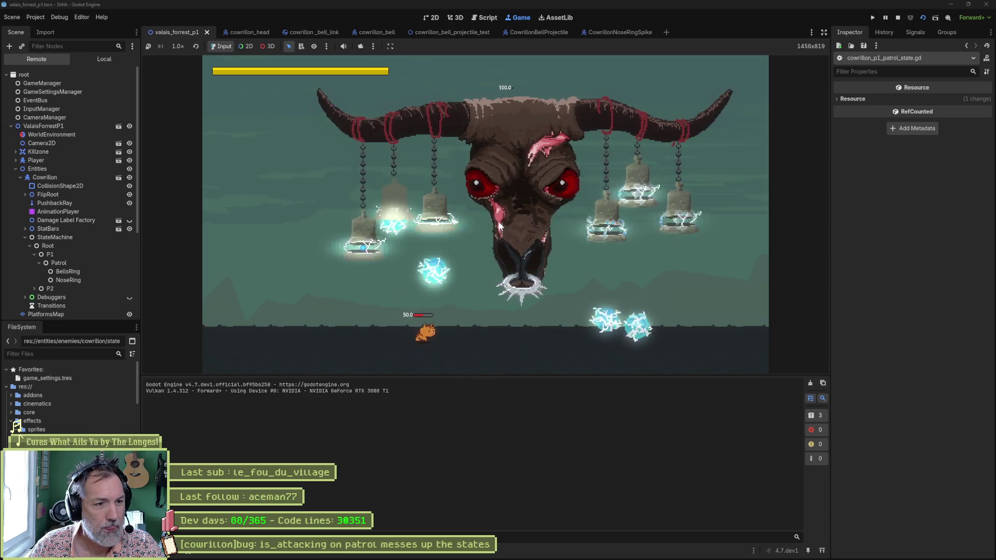
{"action": "key", "text": "Right"}
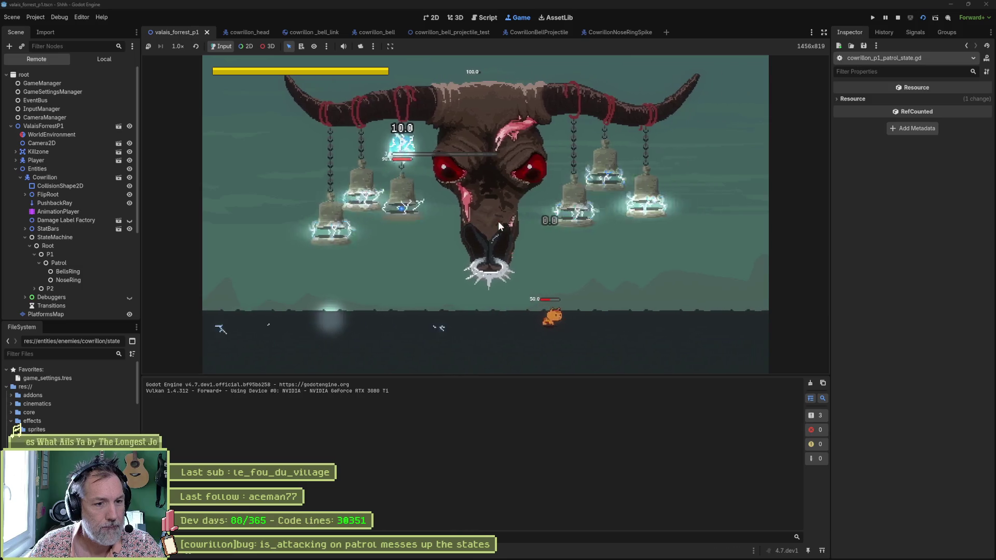
{"action": "key", "text": "Right"}
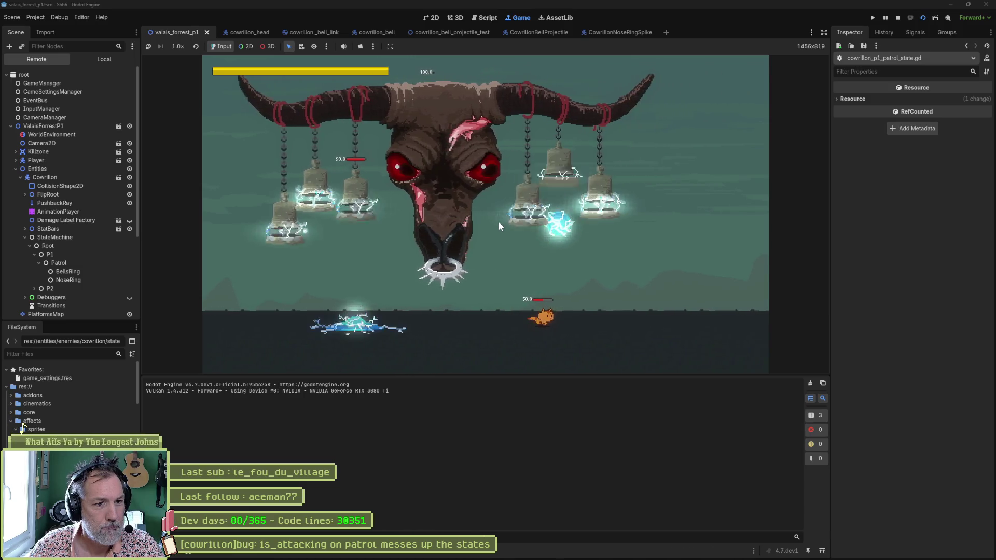
{"action": "key", "text": "Right"}
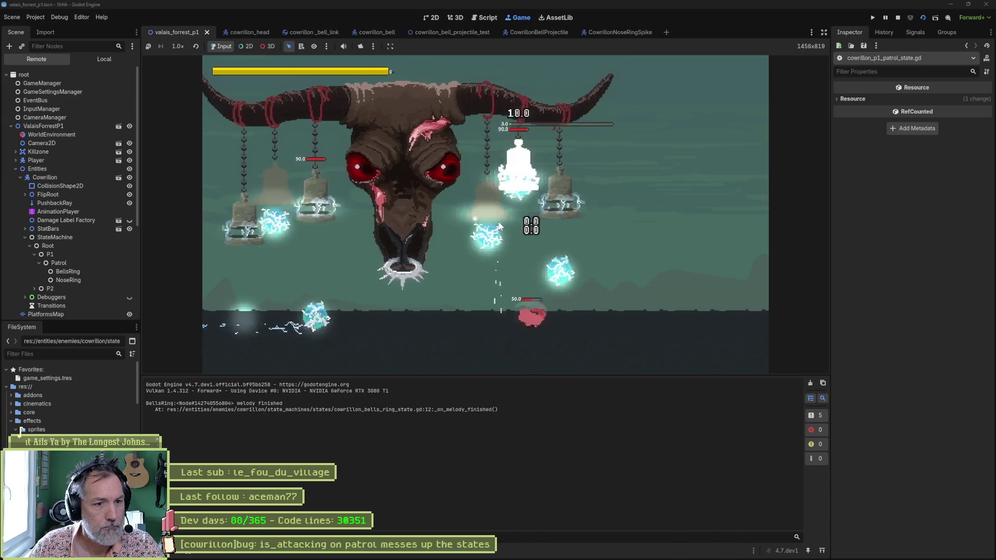
{"action": "key", "text": "Left"}
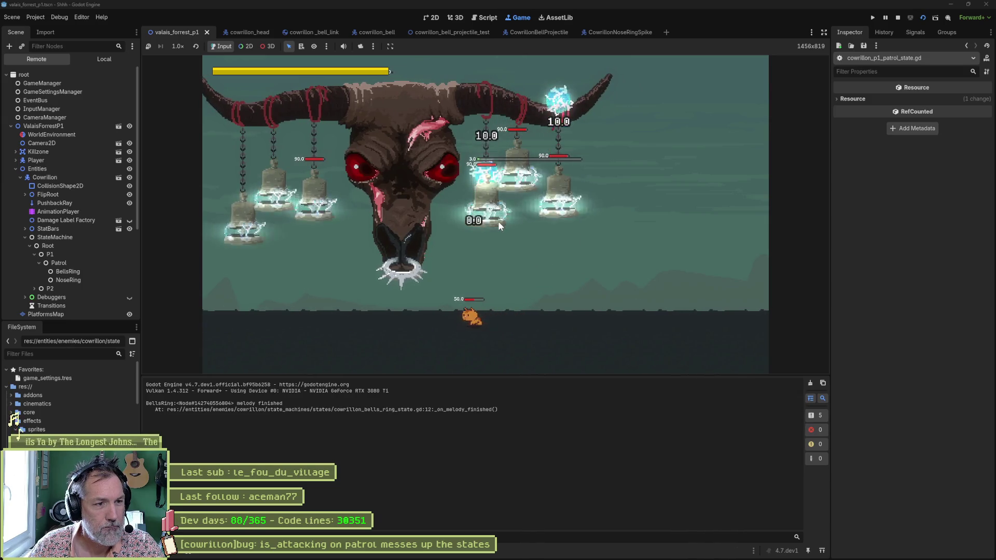
{"action": "key", "text": "Right"}
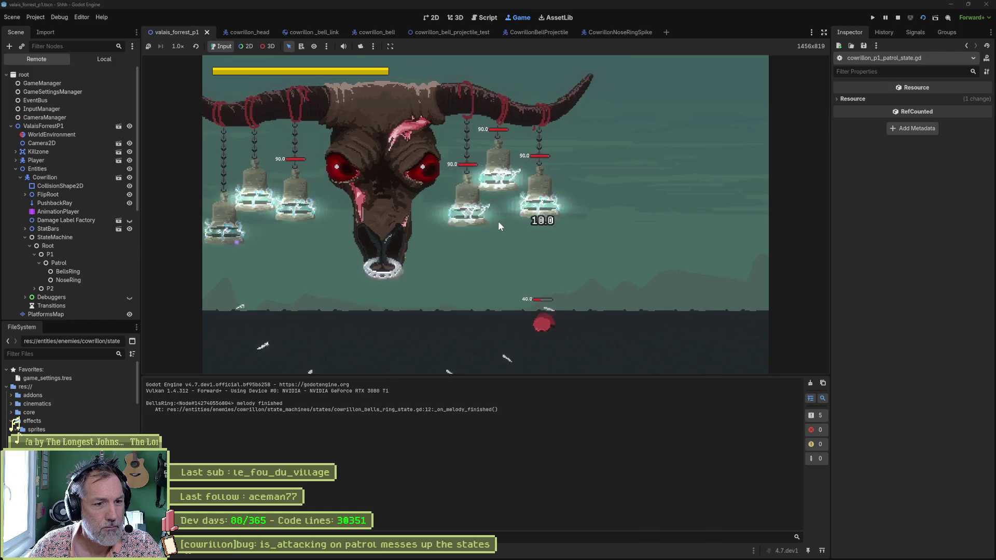
{"action": "key", "text": "Left"}
{"action": "key", "text": "Right"}
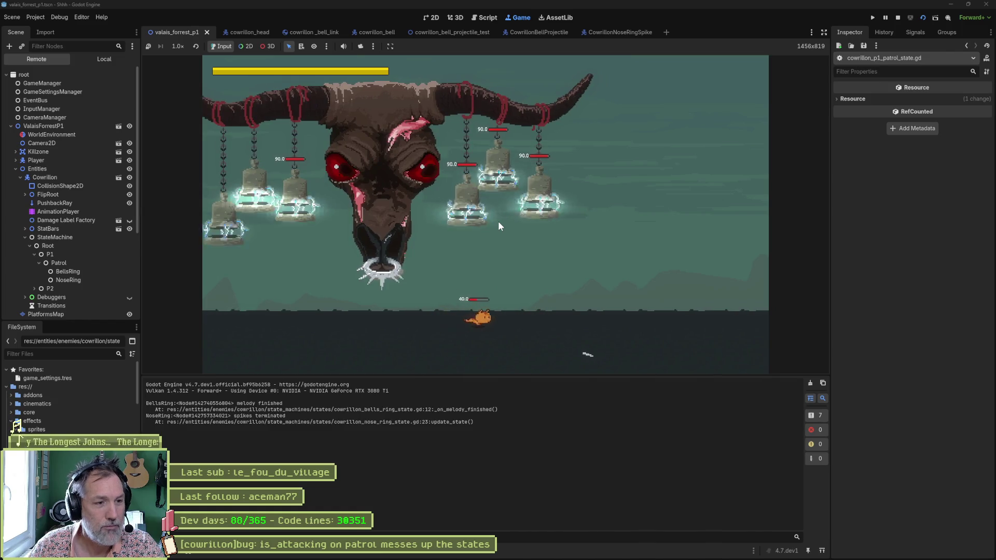
{"action": "key", "text": "Left"}
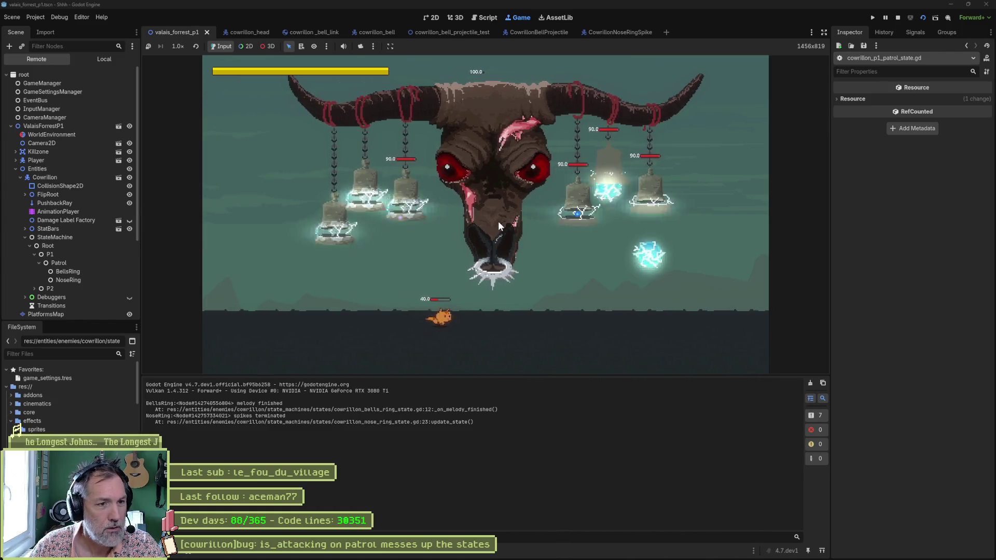
{"action": "key", "text": "Left"}
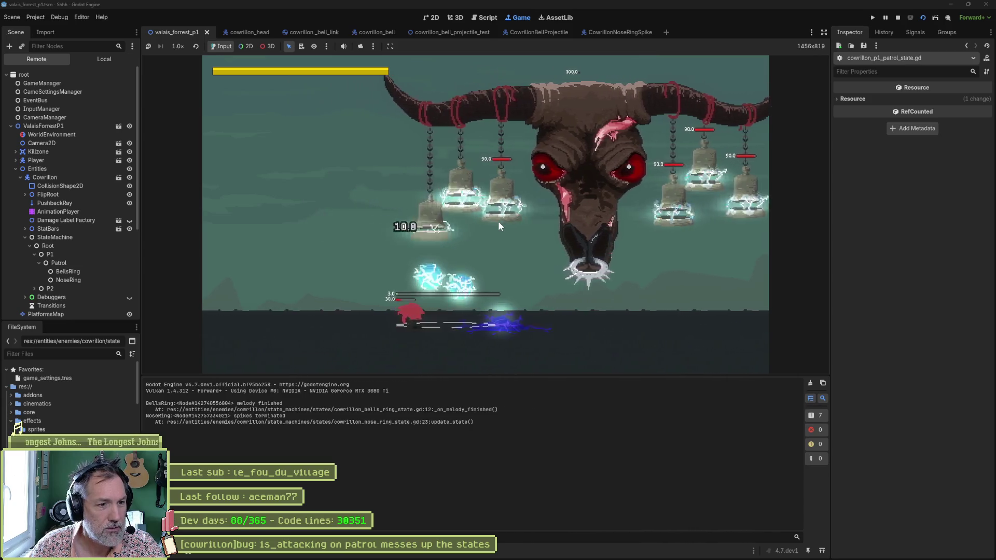
{"action": "key", "text": "Left"}
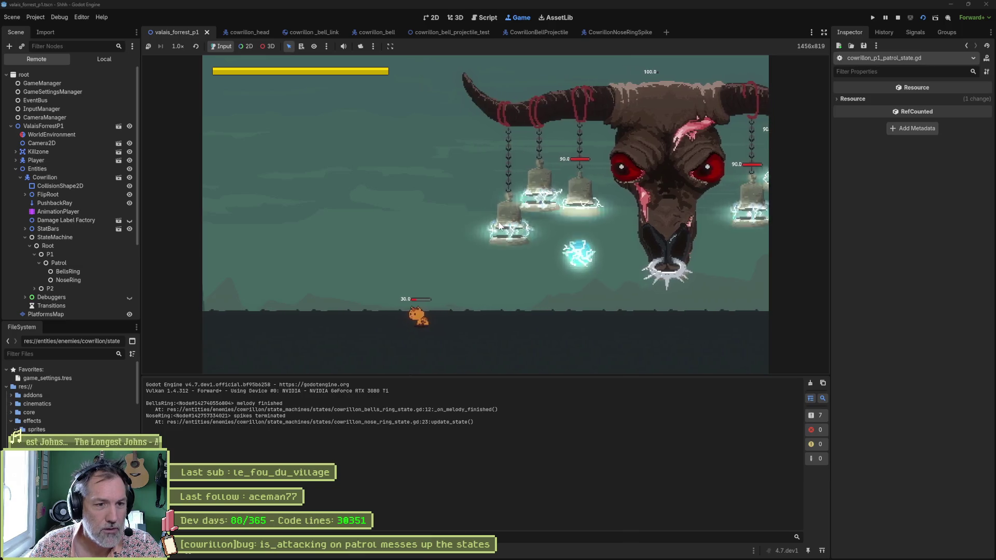
{"action": "key", "text": "Left"}
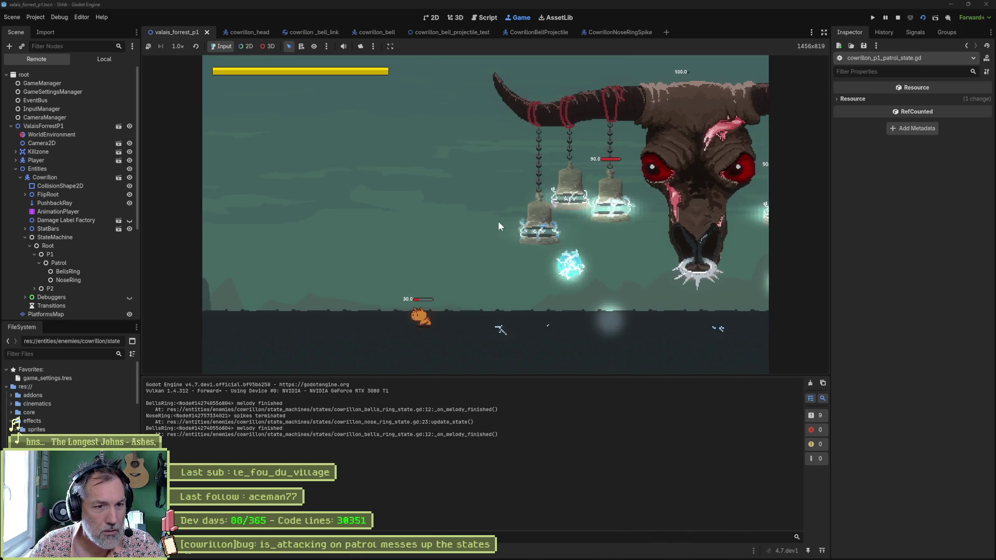
{"action": "key", "text": "Right"}
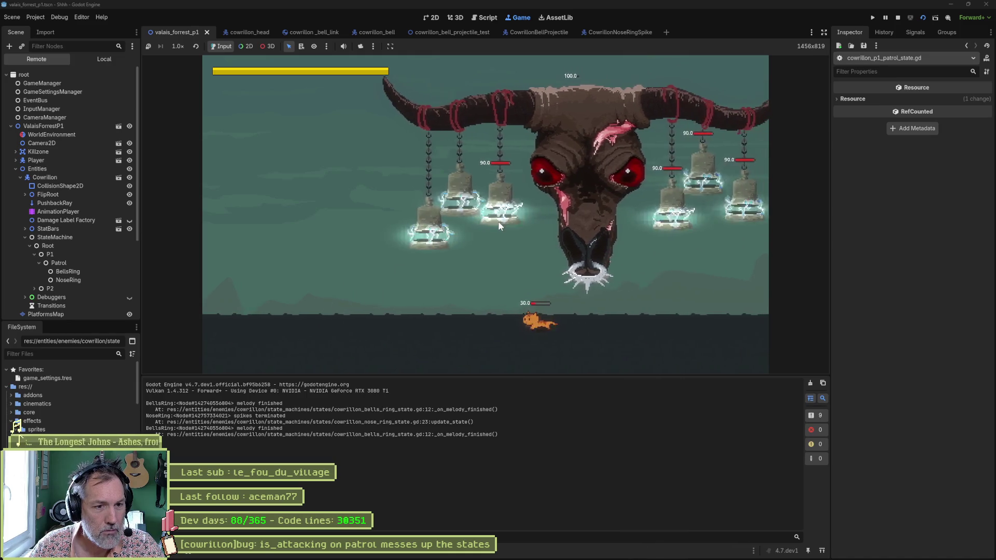
{"action": "key", "text": "Left"}
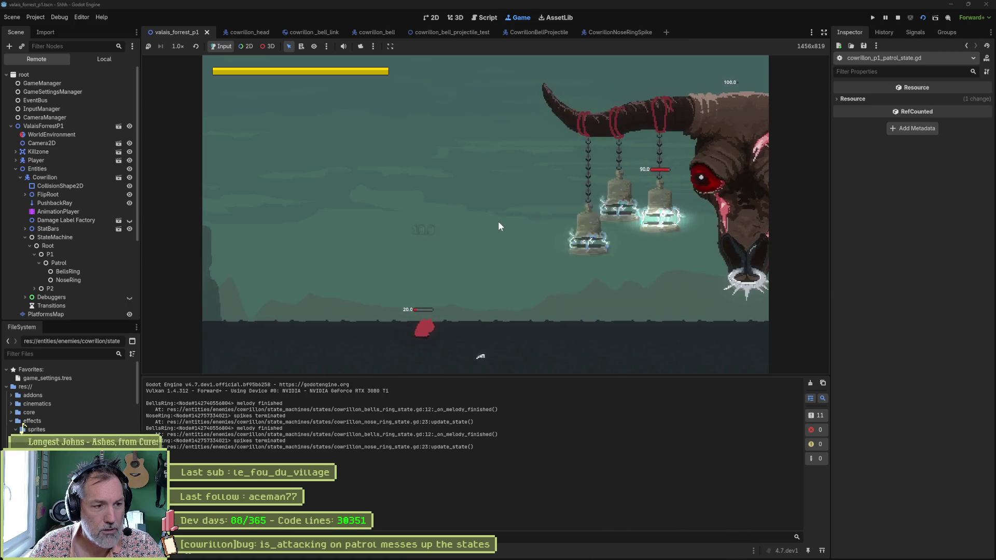
{"action": "key", "text": "Right"}
{"action": "key", "text": "Left"}
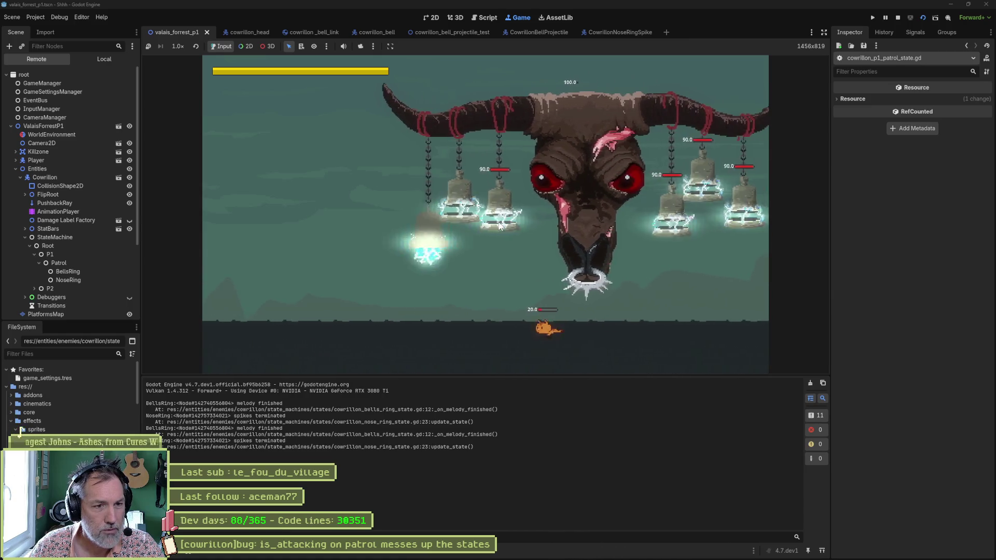
{"action": "key", "text": "Right"}
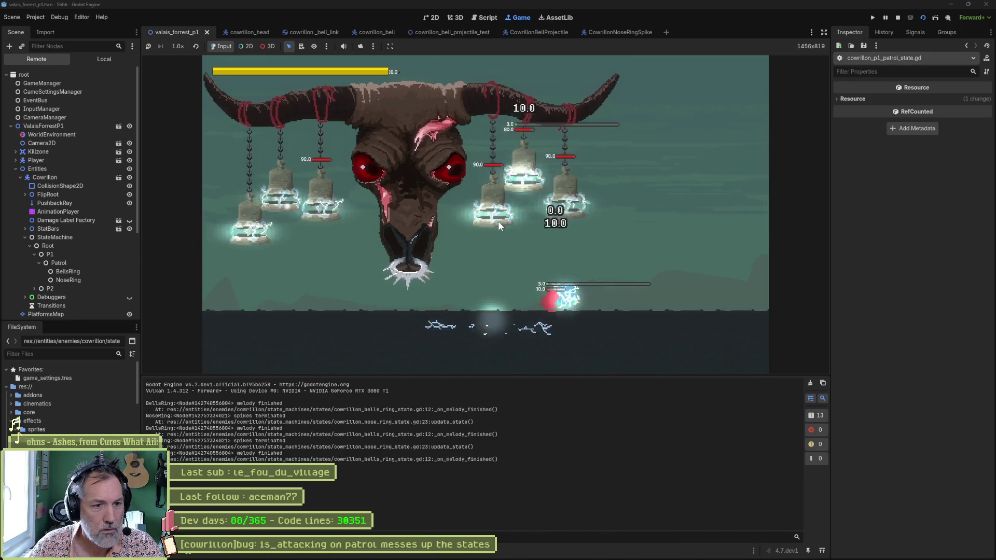
{"action": "key", "text": "Left"}
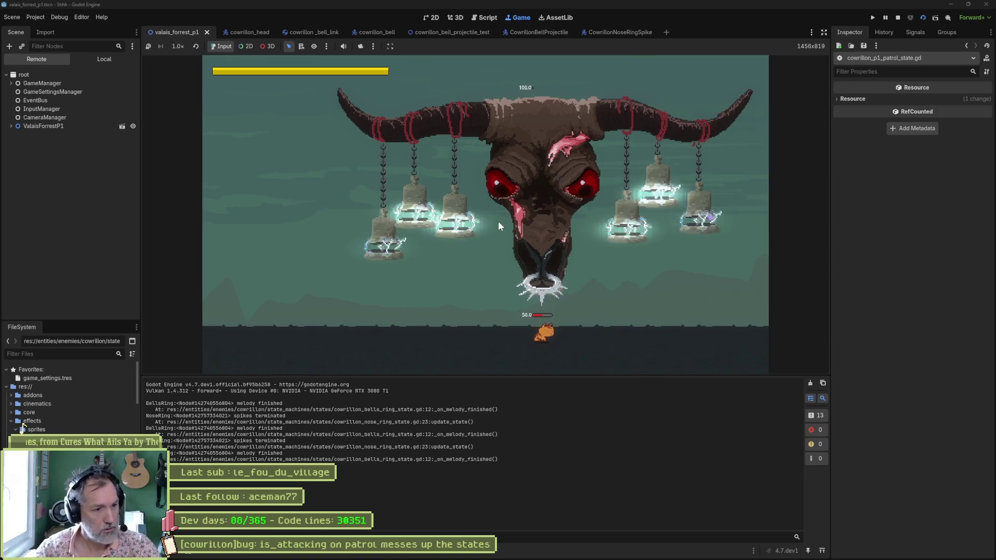
{"action": "key", "text": "F8"}
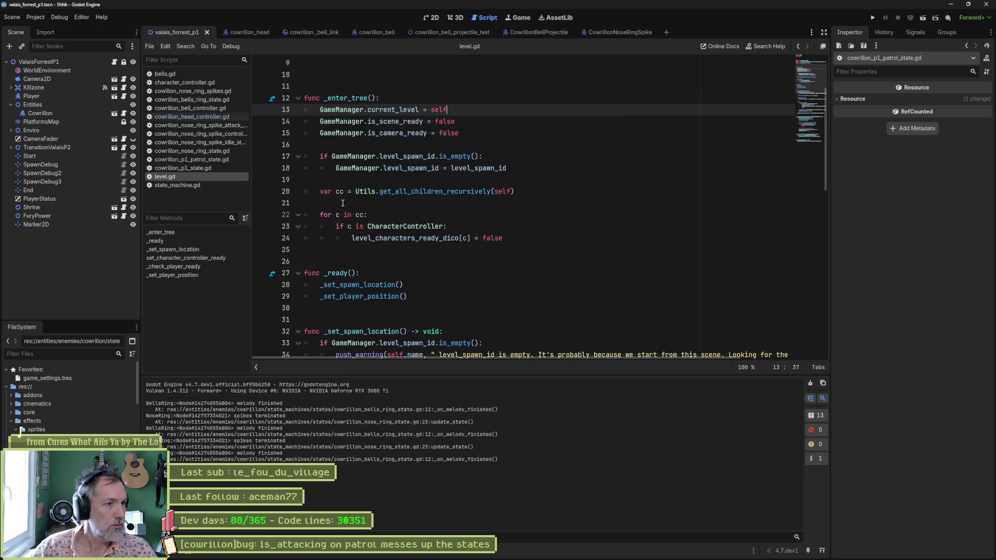
Delete the 'spikes terminated' print_debug line from cowrillon_nose_ring_state.gd
{"action": "left_click", "coordinate": [210, 151]}
{"action": "left_click", "coordinate": [492, 320]}
{"action": "key", "text": "ctrl+shift+k"}
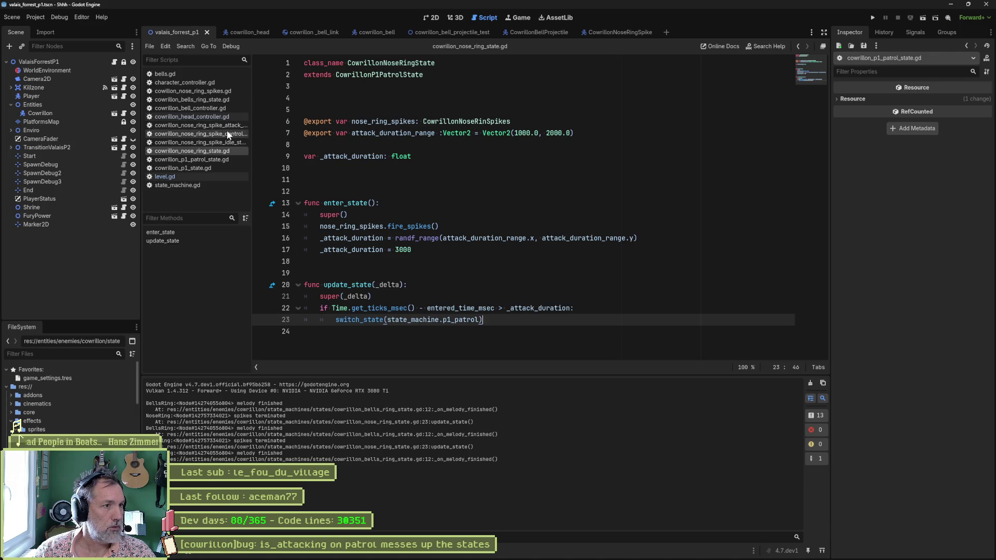
Delete the print_debug line from cowrillon_bells_ring_state.gd and save the scripts
{"action": "left_click", "coordinate": [192, 99]}
{"action": "left_click", "coordinate": [498, 193]}
{"action": "key", "text": "ctrl+shift+k"}
{"action": "key", "text": "ctrl+s"}
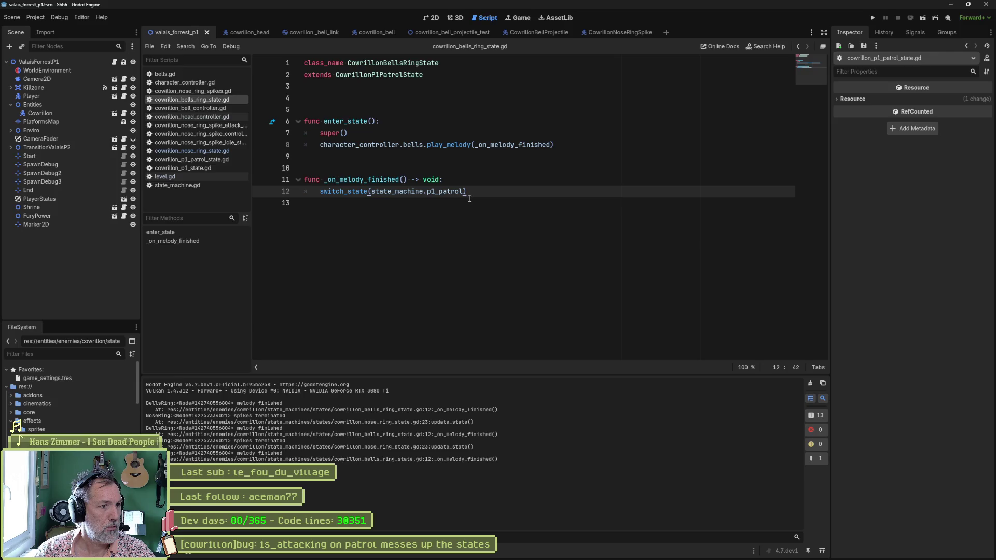
Open cowrillon_p1_patrol_state.gd, then bring up the Asana task board
{"action": "left_click", "coordinate": [206, 167]}
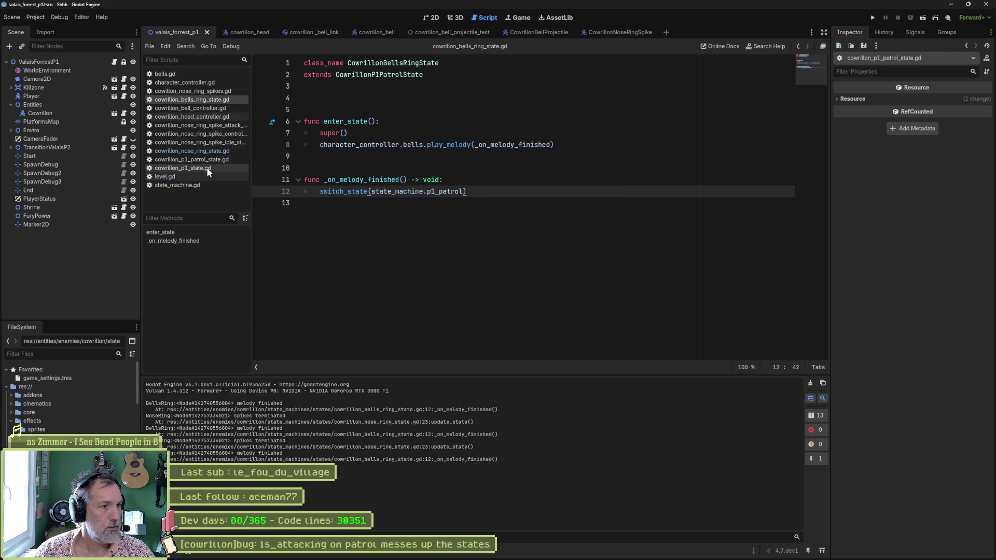
{"action": "left_click", "coordinate": [215, 159]}
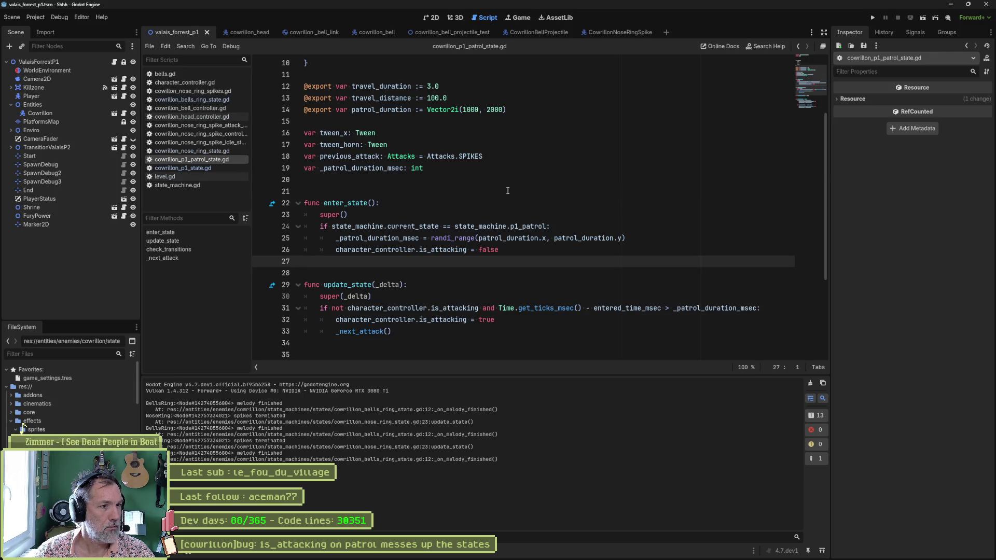
{"action": "left_click", "coordinate": [550, 551]}
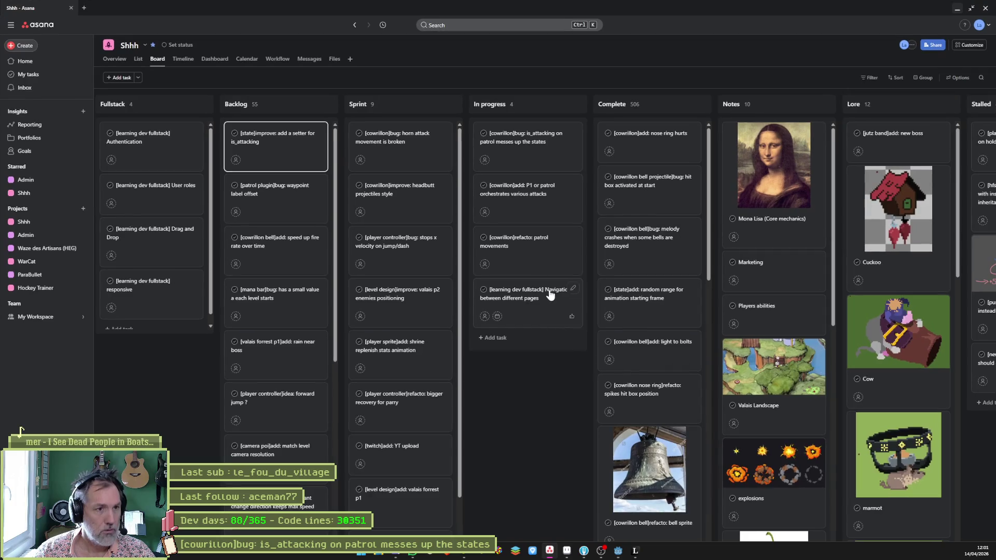
Open the is_attacking on patrol bug task in Asana and select its title before switching to Fork
{"action": "left_click", "coordinate": [539, 145]}
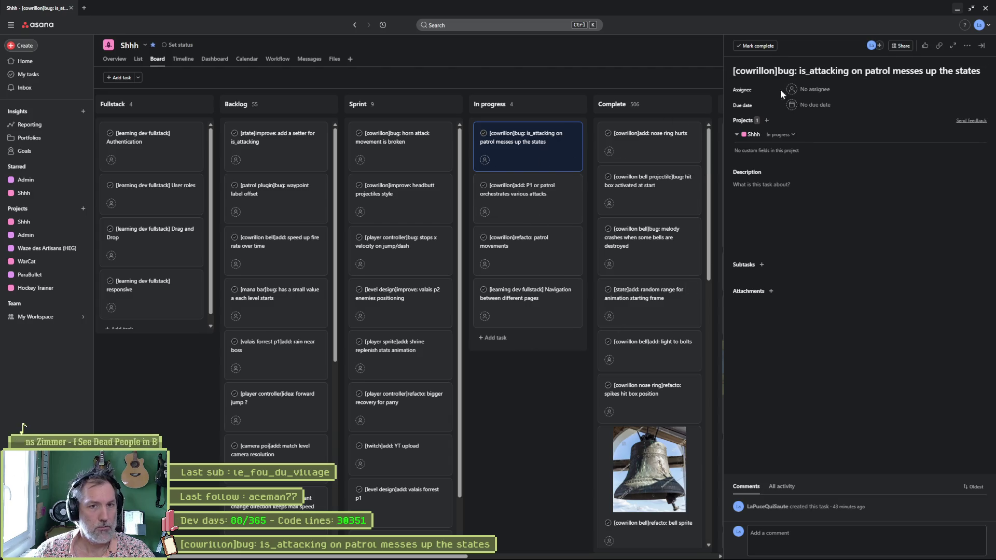
{"action": "triple_click", "coordinate": [809, 72]}
{"action": "mouse_move", "coordinate": [534, 558]}
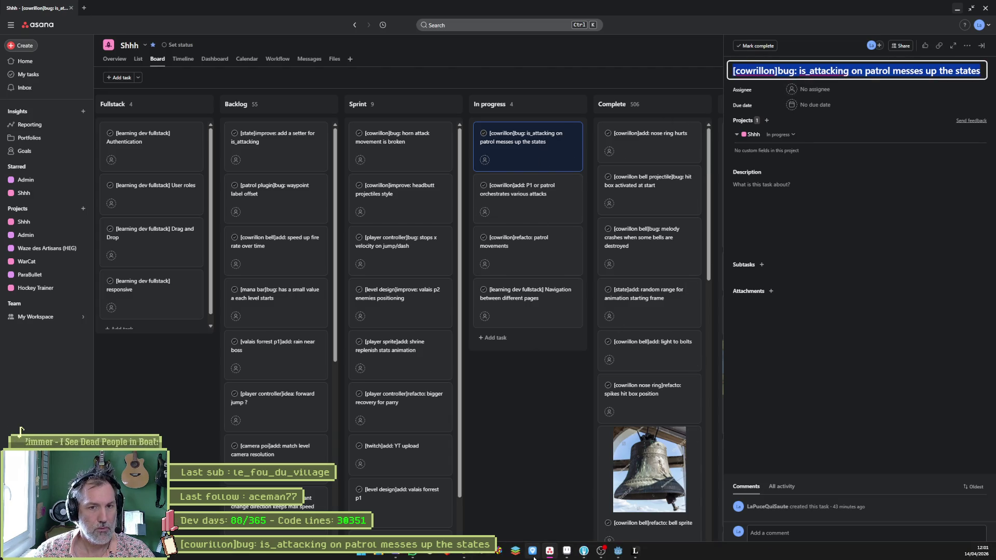
{"action": "left_click", "coordinate": [583, 551]}
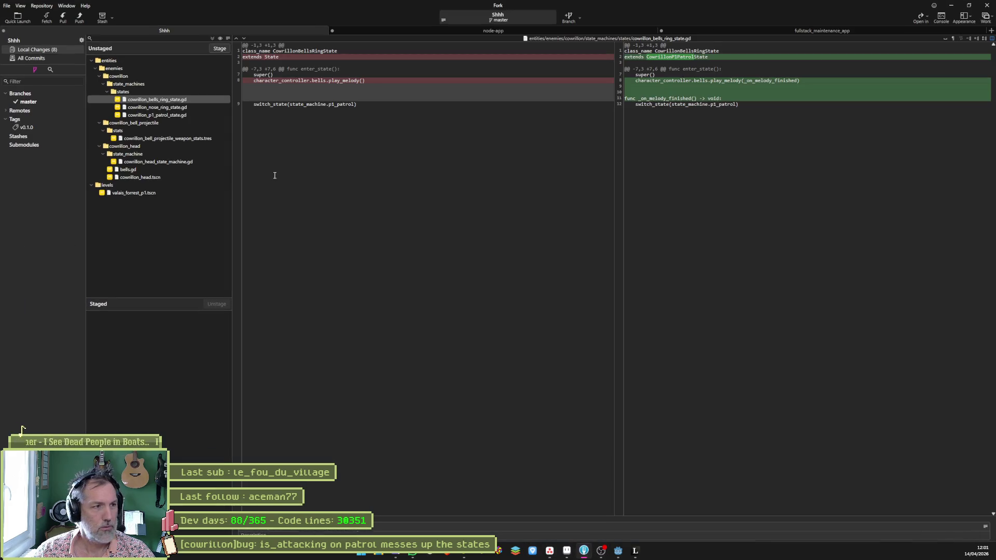
Review the diffs of the head state machine, bells-ring and nose-ring state scripts
{"action": "left_click", "coordinate": [168, 162]}
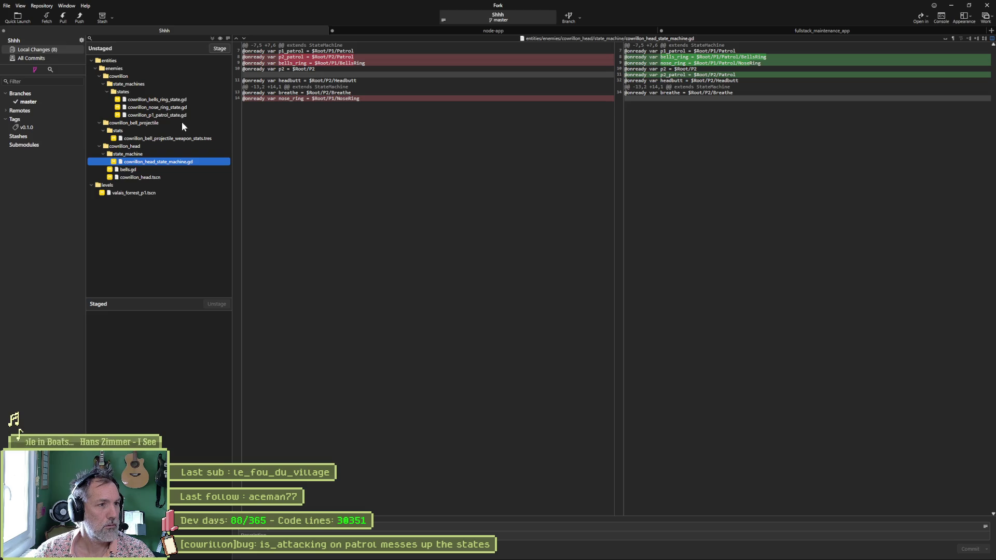
{"action": "left_click", "coordinate": [188, 99]}
{"action": "mouse_move", "coordinate": [605, 105]}
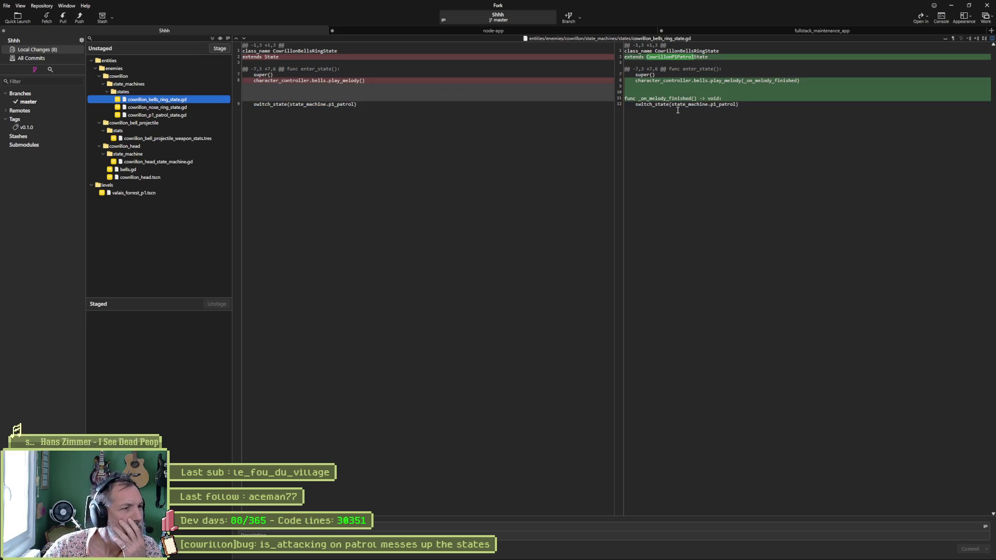
{"action": "mouse_move", "coordinate": [686, 104]}
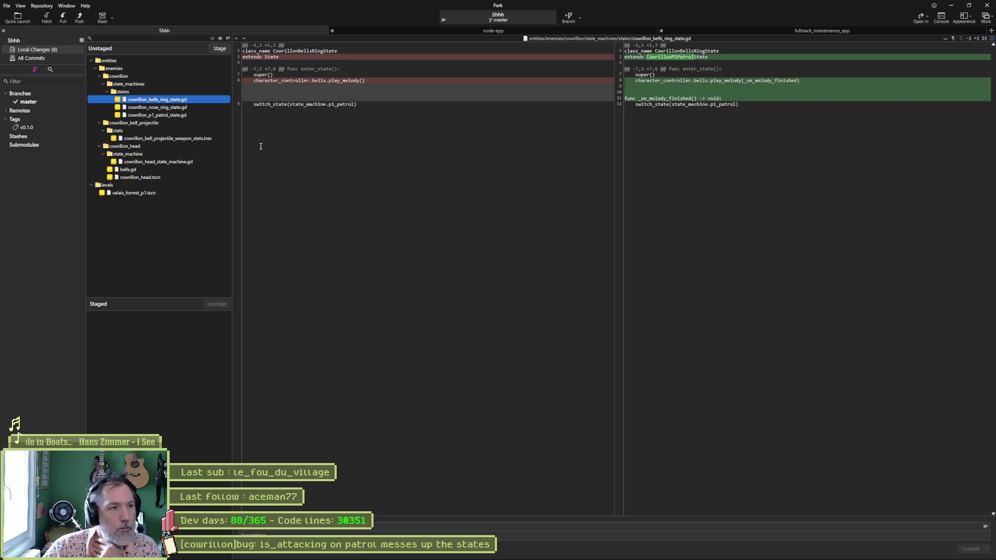
{"action": "left_click", "coordinate": [204, 108]}
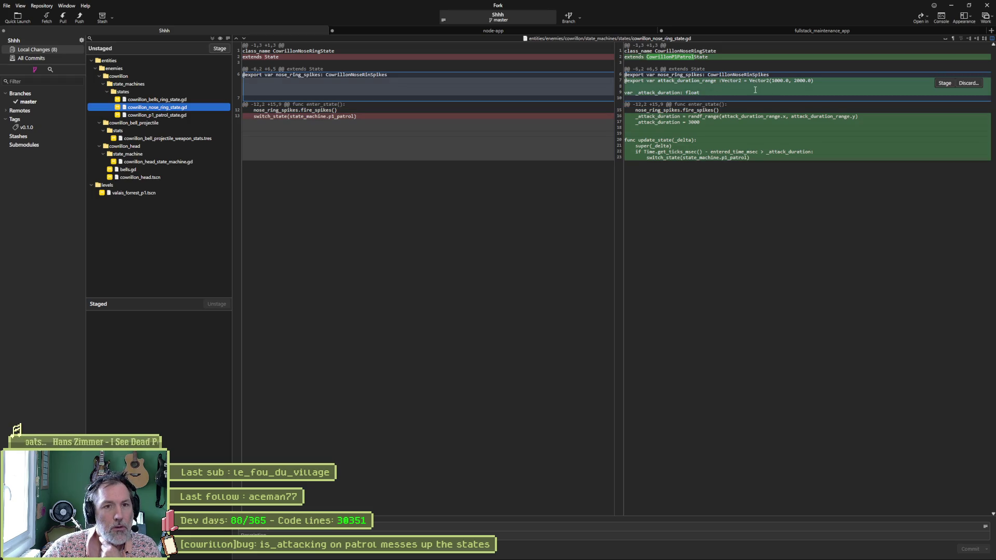
{"action": "left_click", "coordinate": [159, 101]}
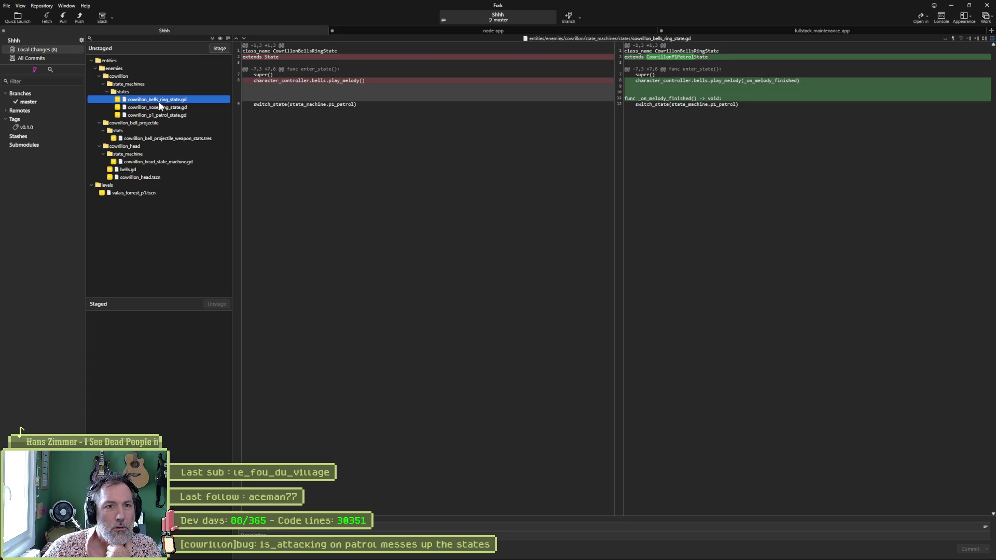
Review the patrol state, head state machine and bells.gd diffs, then return to Asana
{"action": "left_click", "coordinate": [166, 114]}
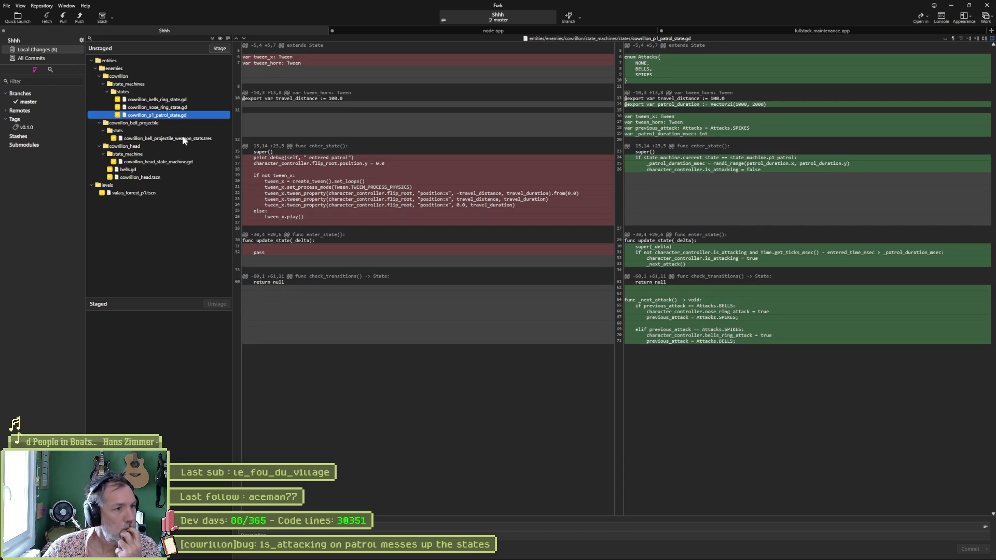
{"action": "left_click", "coordinate": [179, 160]}
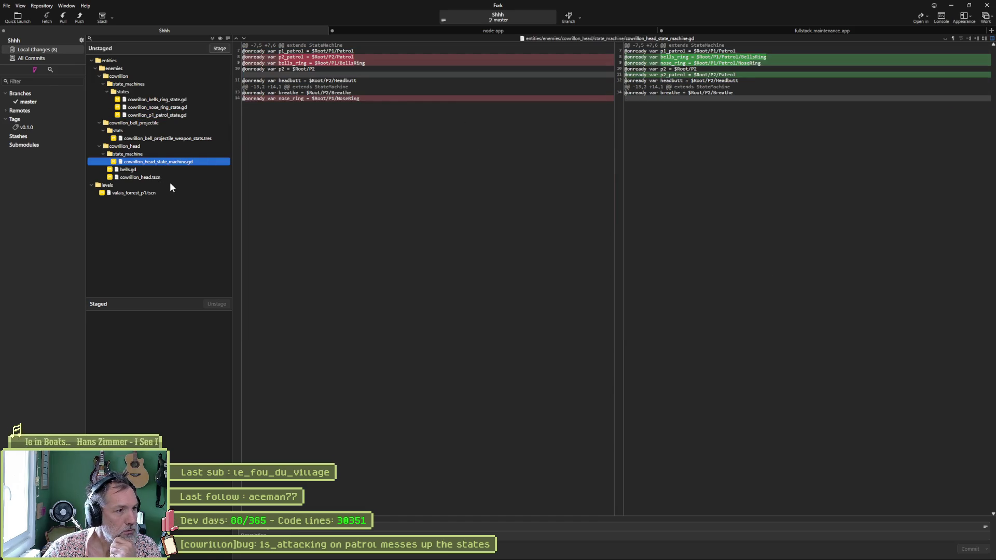
{"action": "left_click", "coordinate": [170, 169]}
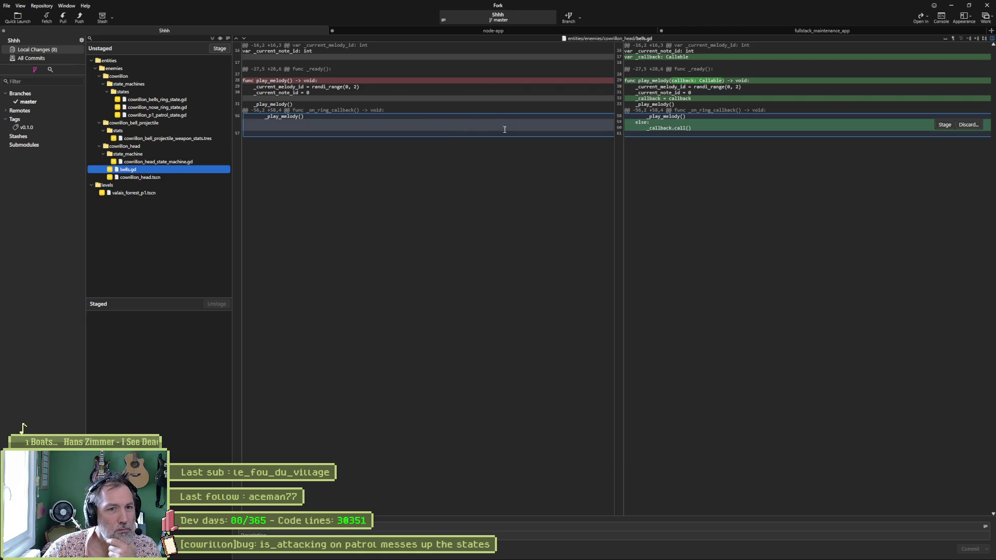
{"action": "mouse_move", "coordinate": [693, 127]}
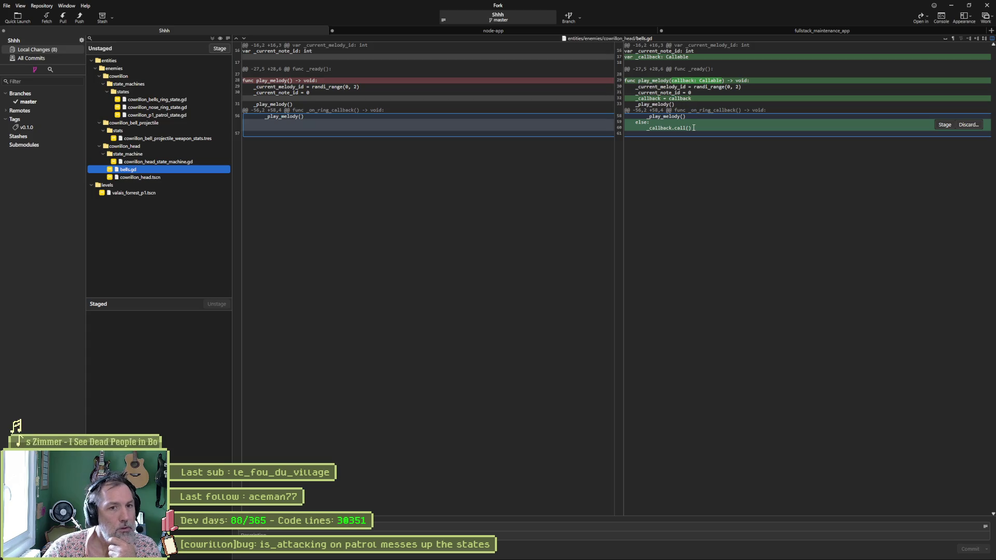
{"action": "mouse_move", "coordinate": [661, 559]}
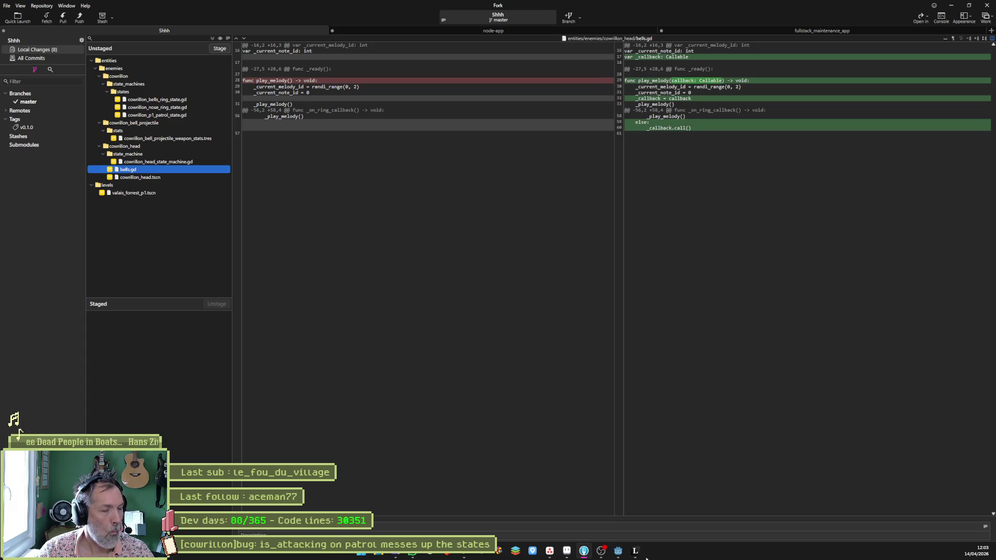
{"action": "left_click", "coordinate": [550, 551]}
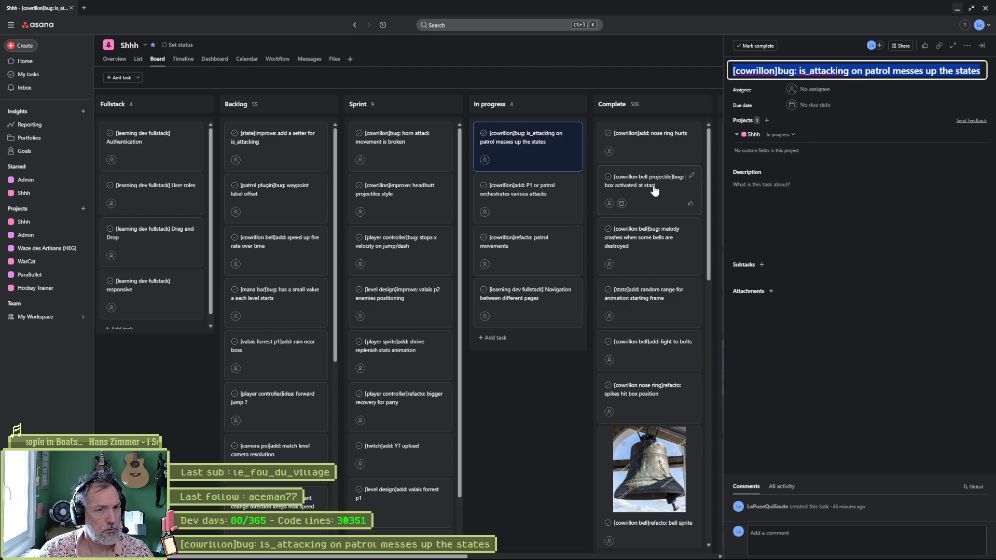
Stage all changed files in Fork, then copy the P1 attacks task's title in Asana
{"action": "key", "text": "alt+Tab"}
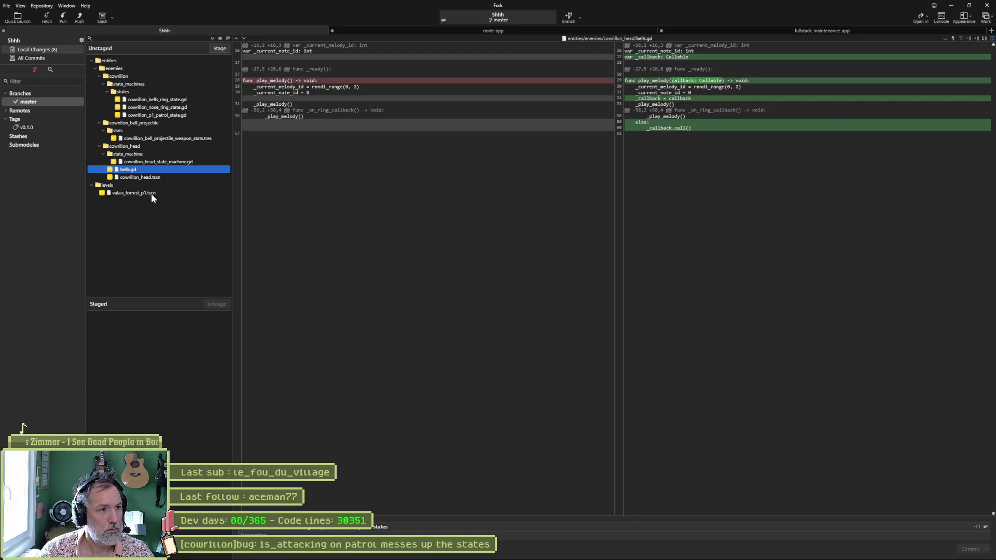
{"action": "left_click", "coordinate": [213, 38]}
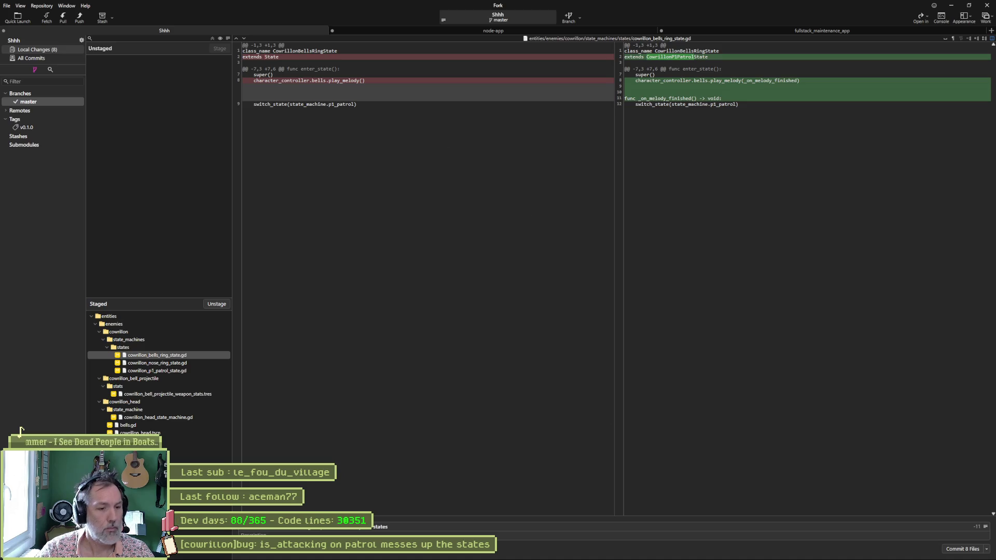
{"action": "left_click", "coordinate": [566, 552]}
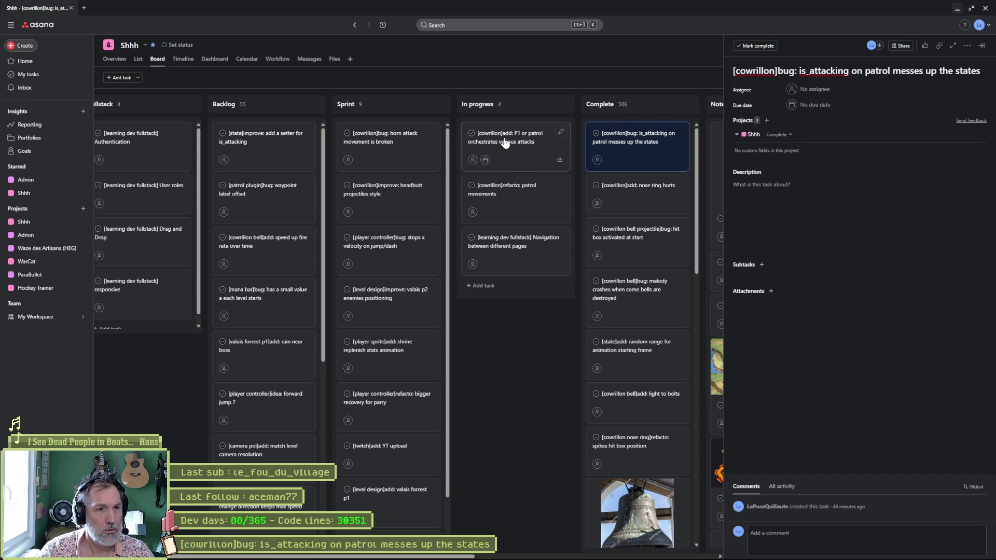
{"action": "left_click", "coordinate": [517, 151]}
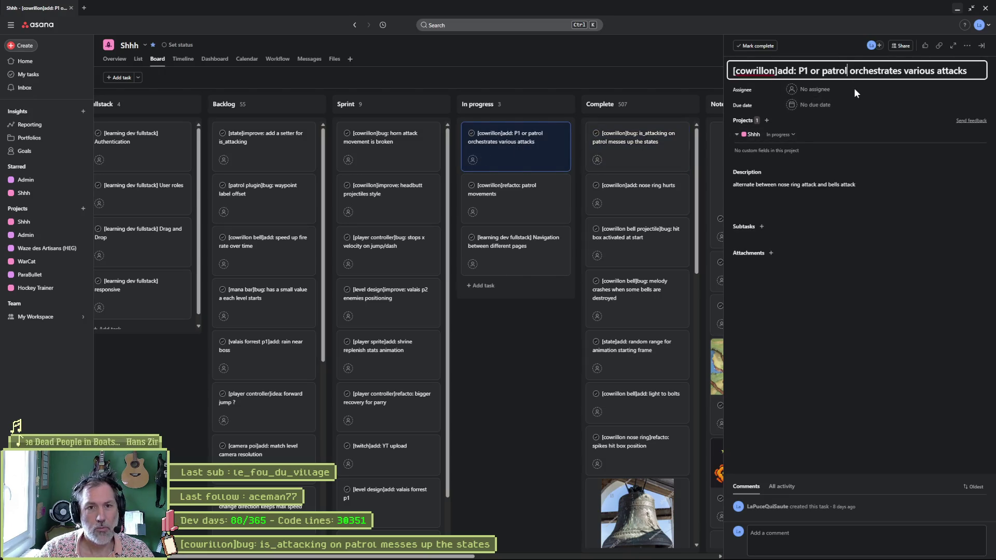
{"action": "key", "text": "ctrl+a"}
{"action": "key", "text": "ctrl+c"}
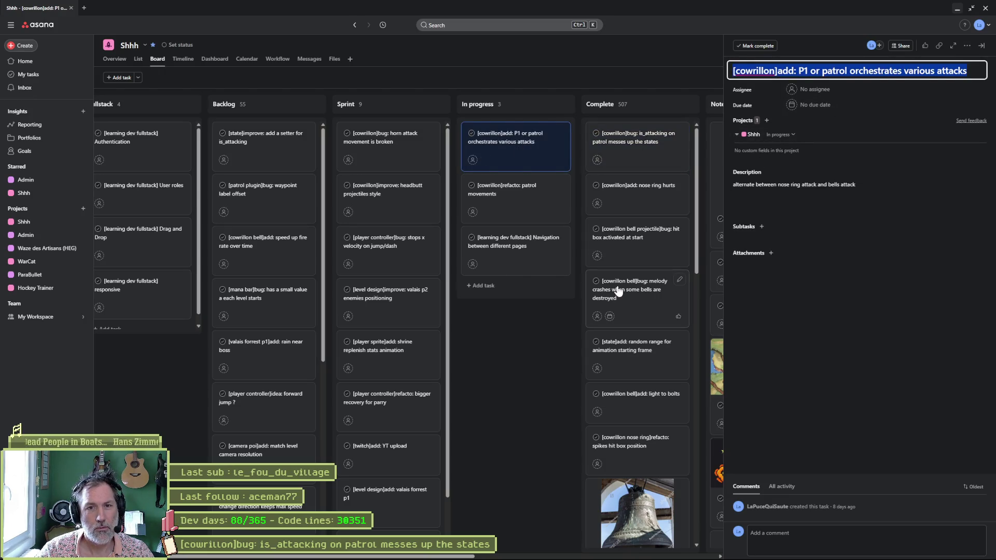
{"action": "left_click", "coordinate": [570, 327]}
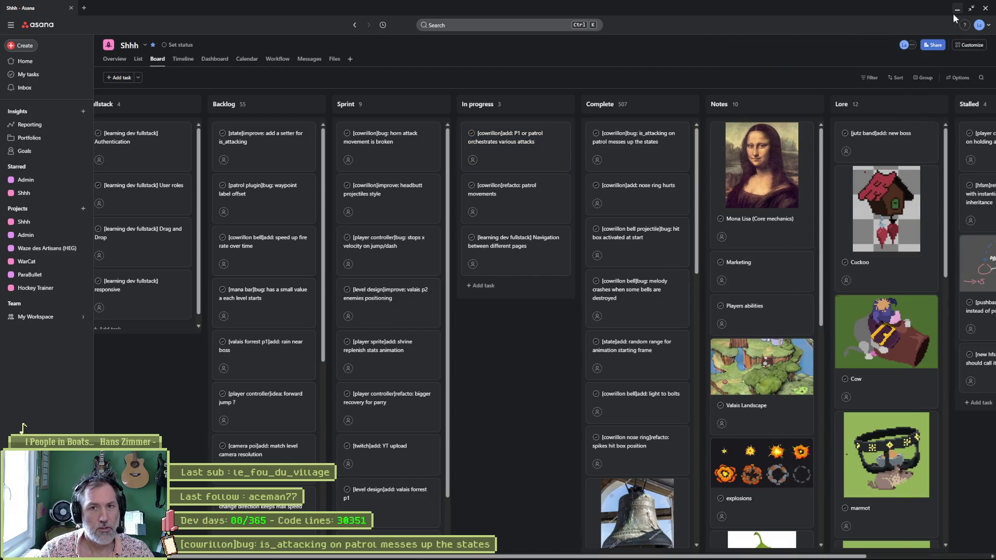
{"action": "left_click", "coordinate": [953, 14]}
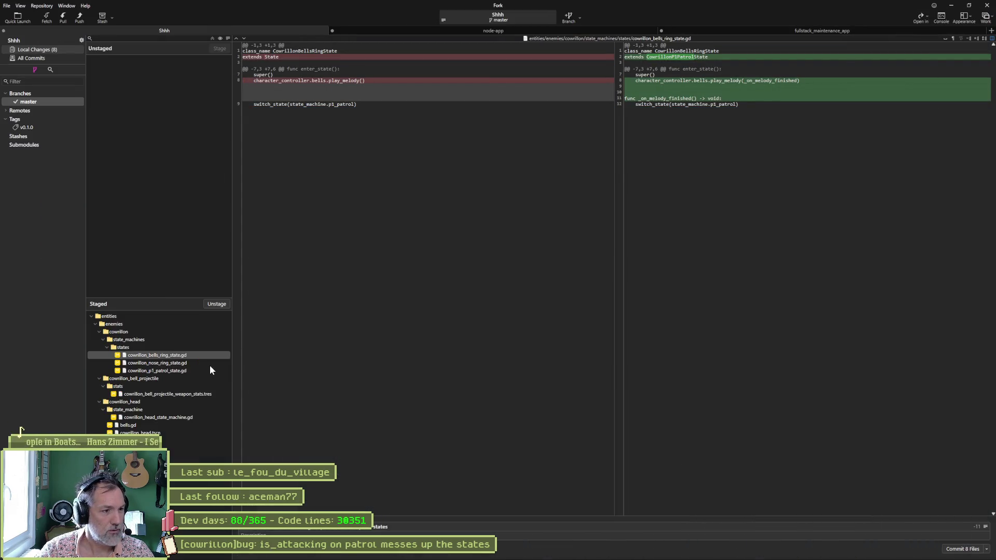
Commit the 8 staged files with message ending '& P1 or patrol orchestrates various attacks (v1)'
{"action": "type", "text": "&"}
{"action": "key", "text": "ctrl+v"}
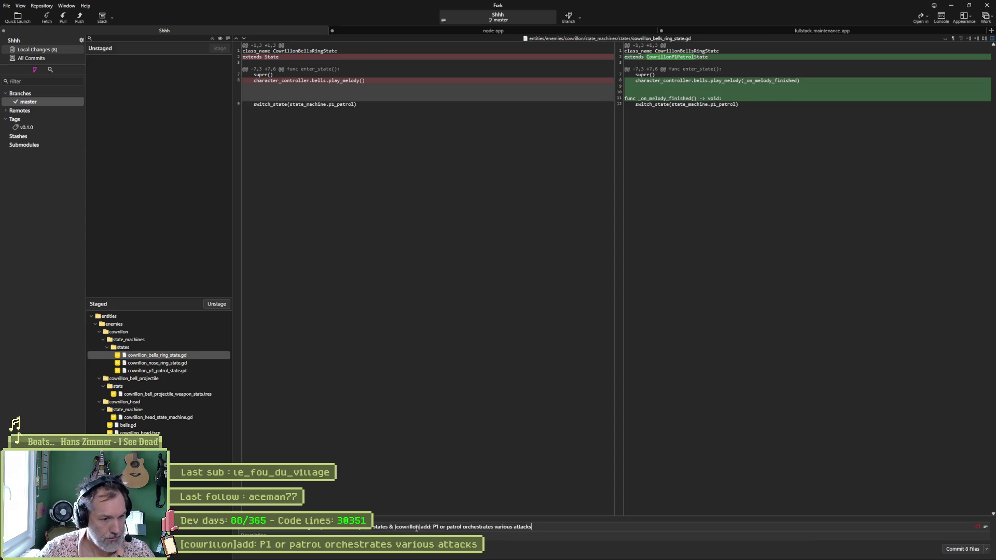
{"action": "type", "text": "ed"}
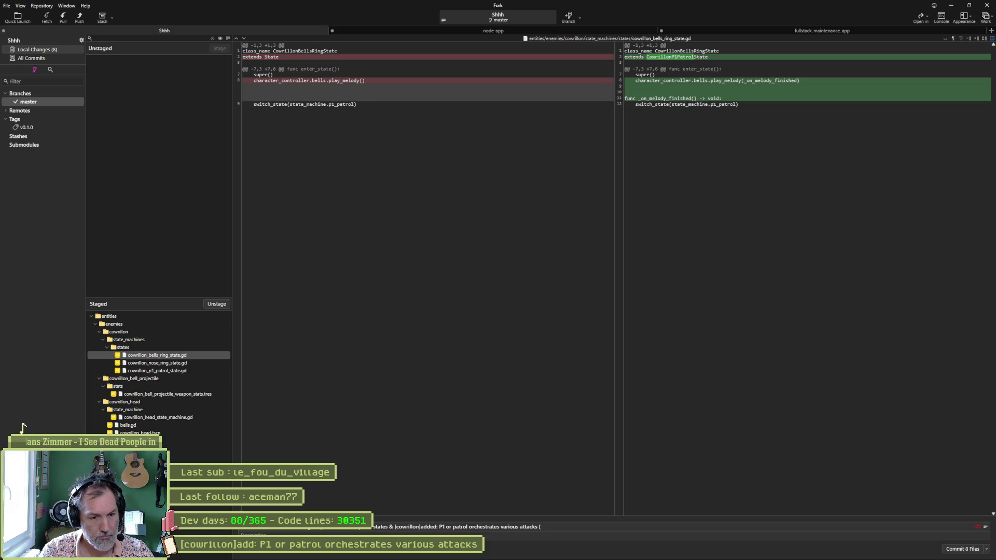
{"action": "type", "text": "."}
{"action": "key", "text": "BackSpace"}
{"action": "type", "text": ")"}
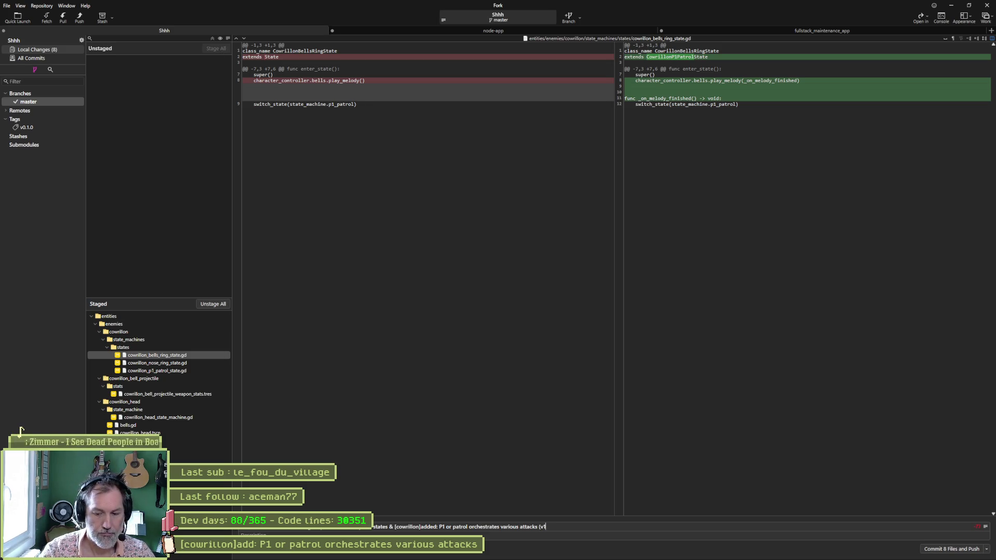
{"action": "left_click", "coordinate": [966, 549]}
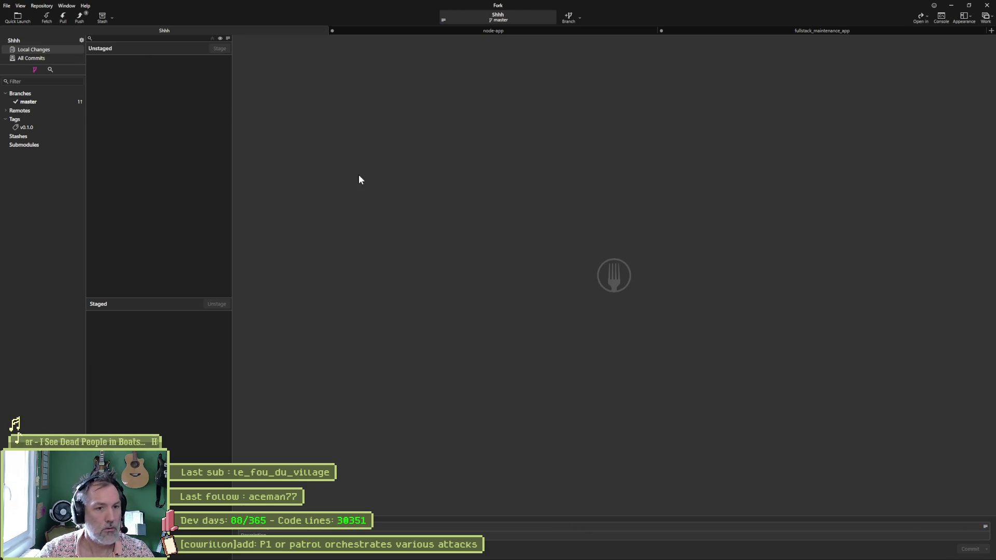
{"action": "key", "text": "alt+Tab"}
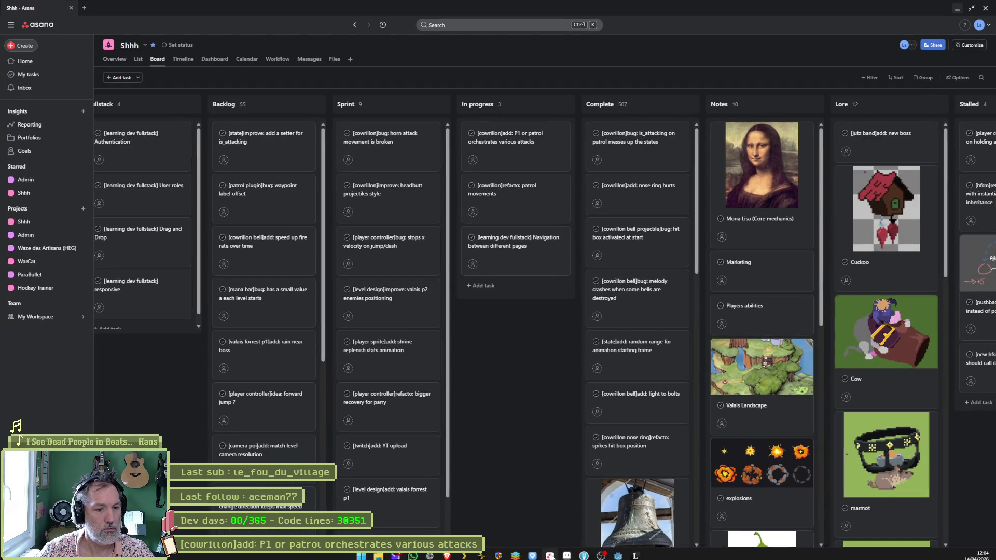
Push master to origin from Fork
{"action": "left_click", "coordinate": [618, 557]}
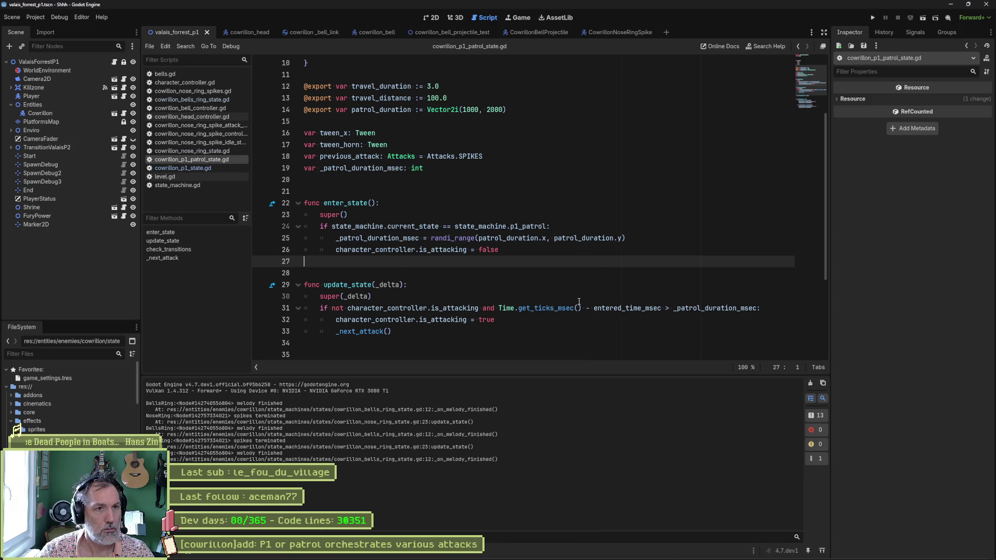
{"action": "key", "text": "alt+Tab"}
{"action": "key", "text": "alt+Tab"}
{"action": "key", "text": "alt+Tab"}
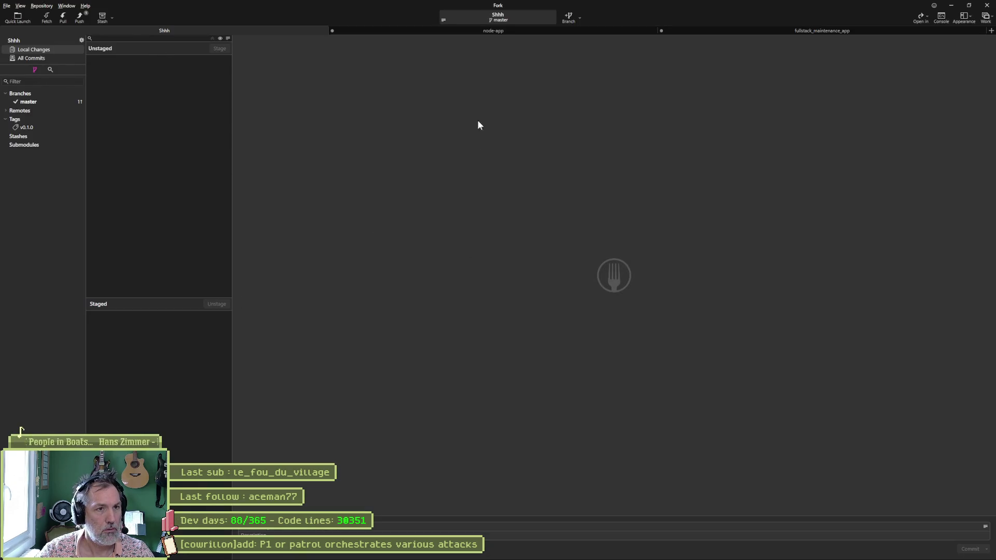
{"action": "left_click", "coordinate": [82, 18]}
{"action": "left_click", "coordinate": [546, 307]}
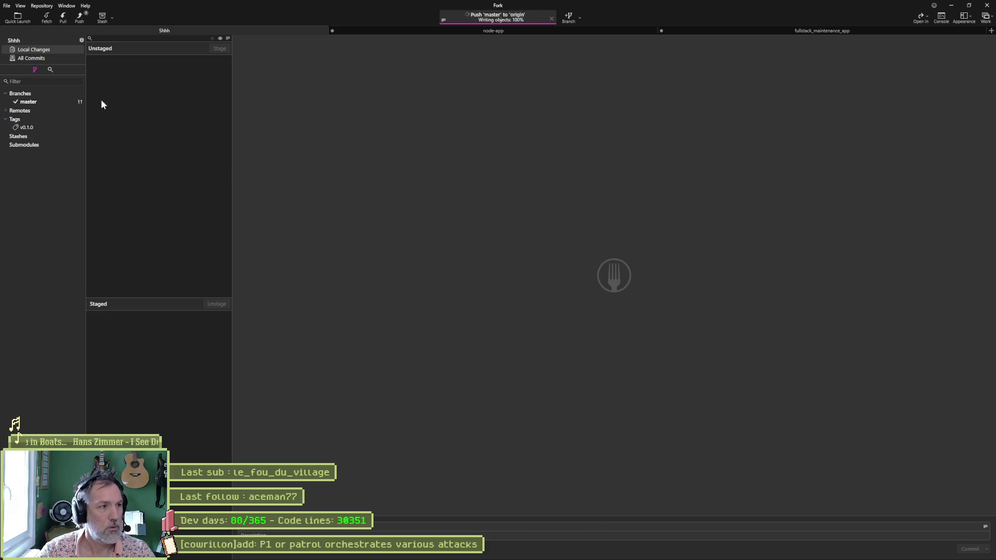
Inspect the bells.gd changes in the new commit and the earlier melody crash fix commit
{"action": "left_click", "coordinate": [30, 102]}
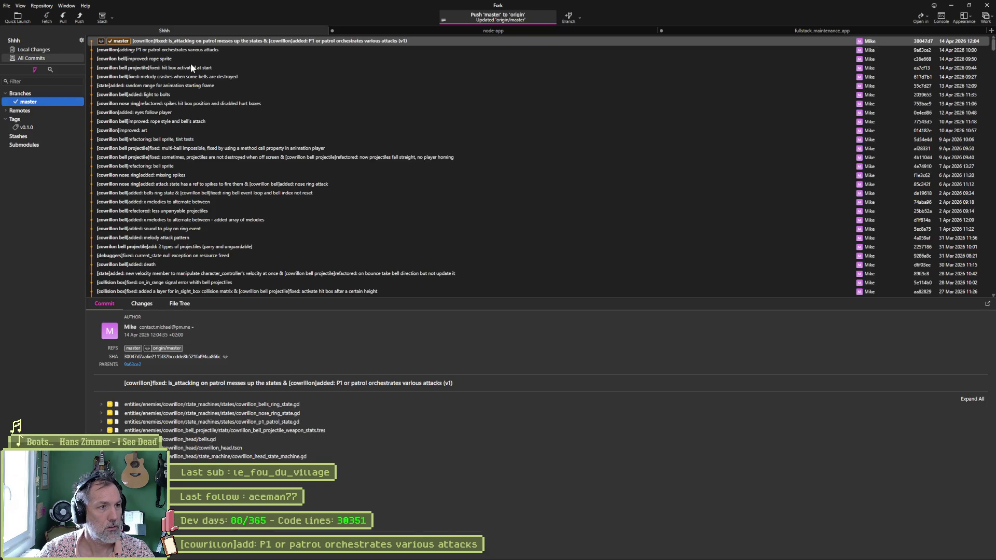
{"action": "left_click", "coordinate": [217, 440]}
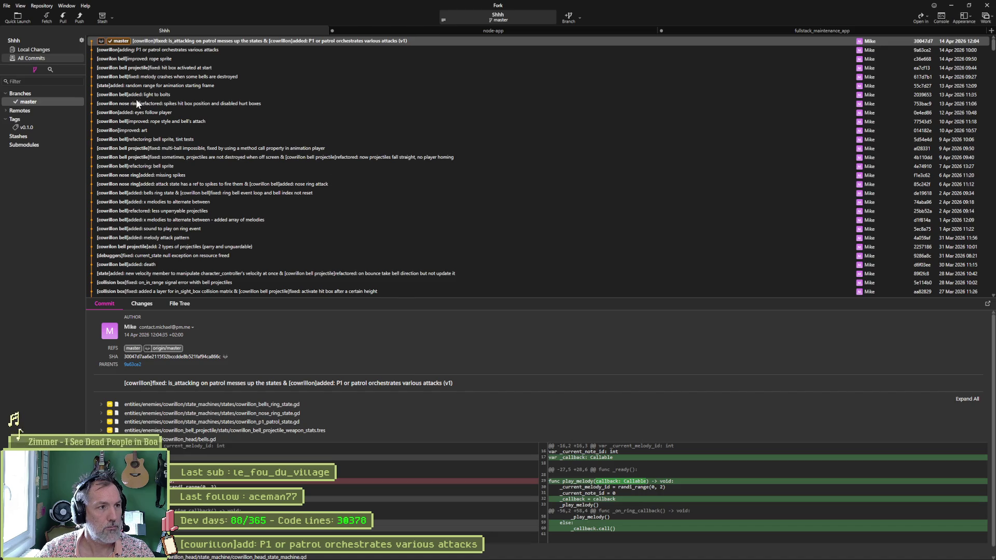
{"action": "left_click", "coordinate": [203, 77]}
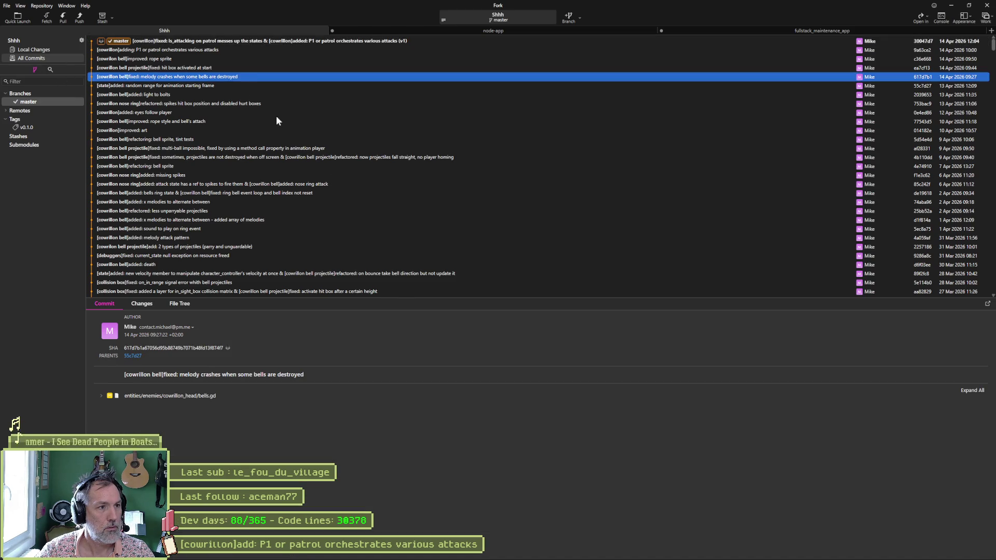
{"action": "left_click", "coordinate": [210, 397]}
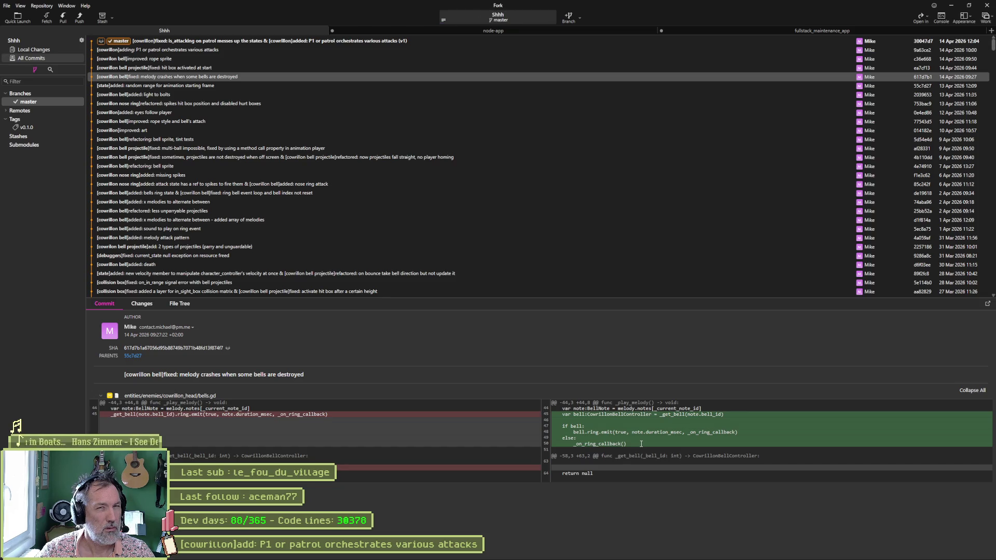
{"action": "left_click", "coordinate": [170, 41]}
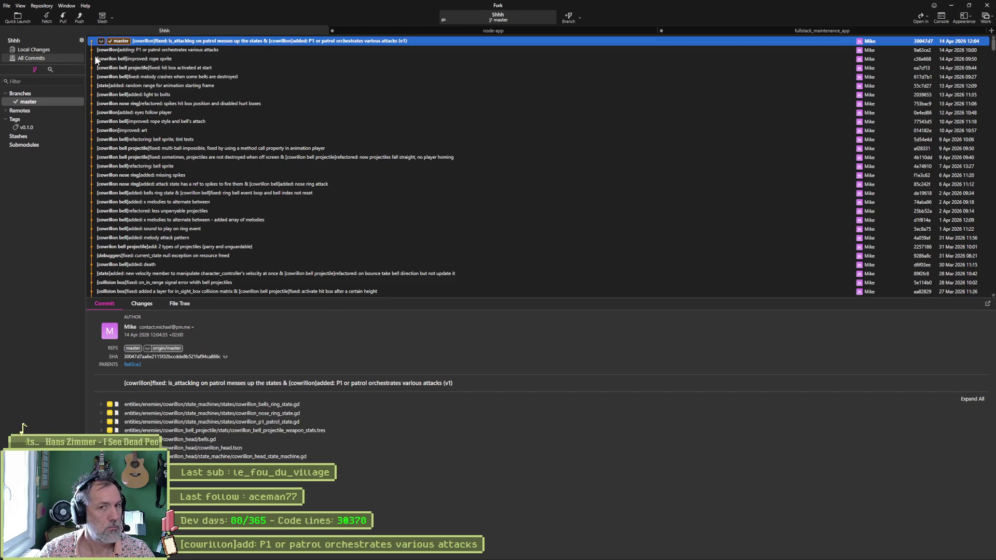
{"action": "left_click", "coordinate": [951, 5]}
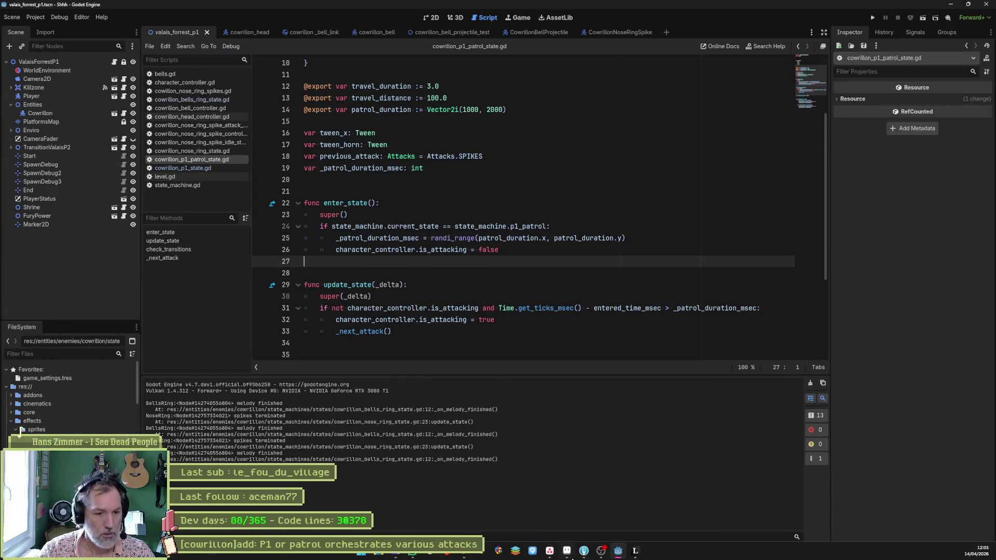
Move the P1 attacks task to Complete in Asana and open the patrol movements refactor task
{"action": "left_click", "coordinate": [569, 555]}
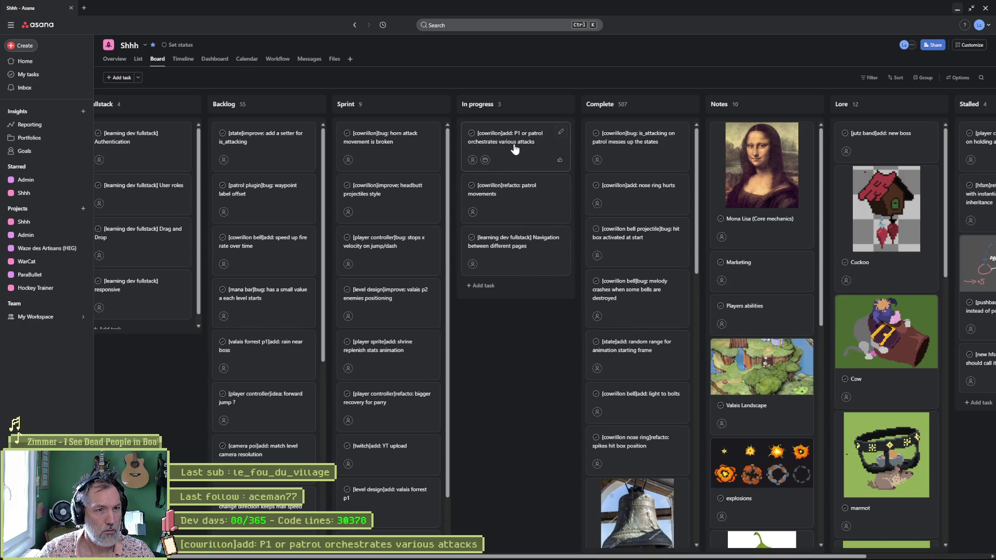
{"action": "left_click_drag", "start_coordinate": [515, 149], "coordinate": [642, 144]}
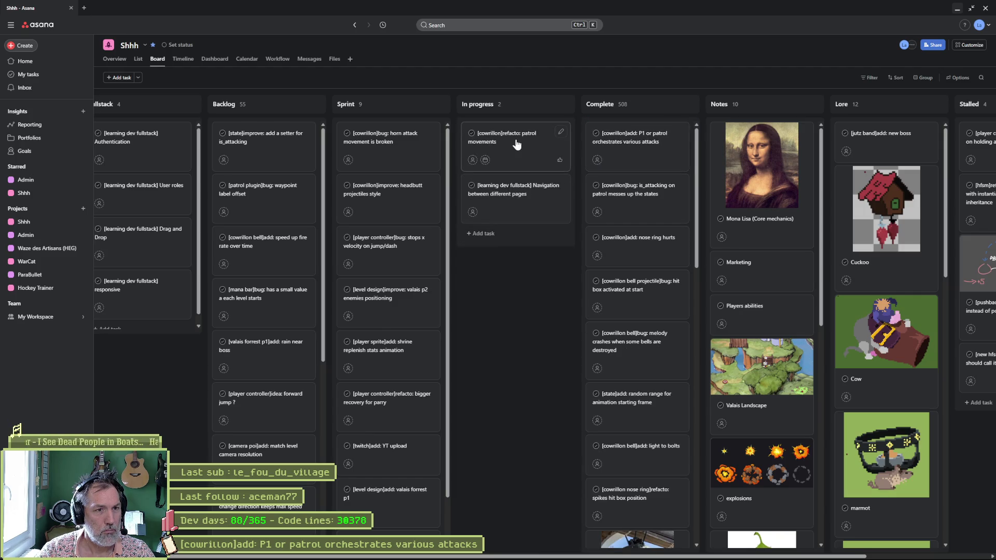
{"action": "left_click", "coordinate": [535, 145]}
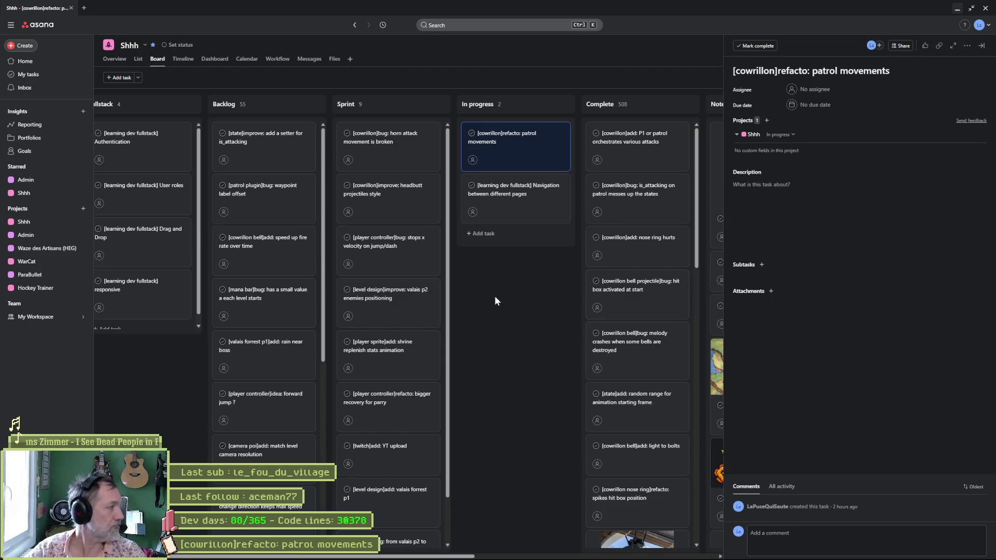
{"action": "left_click", "coordinate": [957, 8]}
{"action": "left_click", "coordinate": [422, 16]}
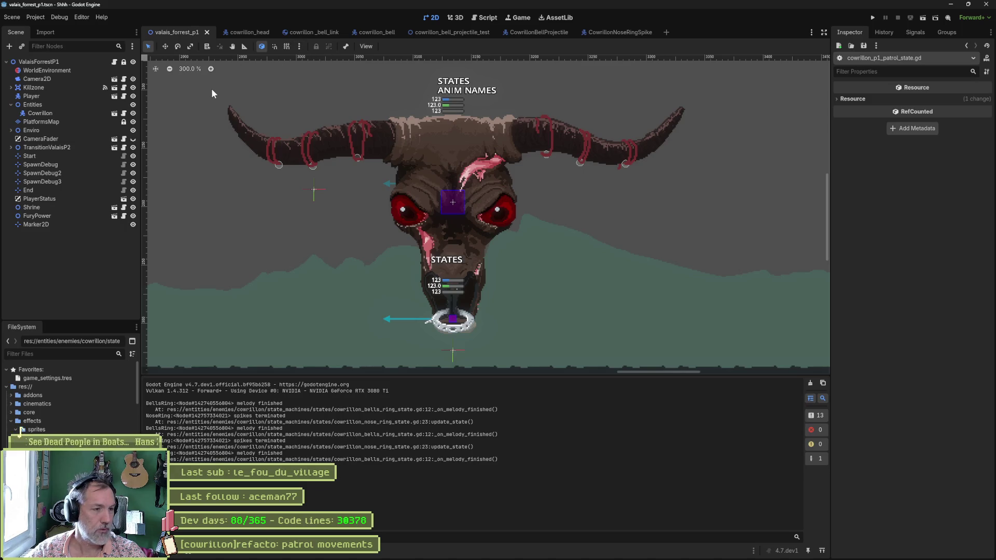
Select the Entities node in the scene tree and open Create New Node with Ctrl+A
{"action": "mouse_move", "coordinate": [250, 31]}
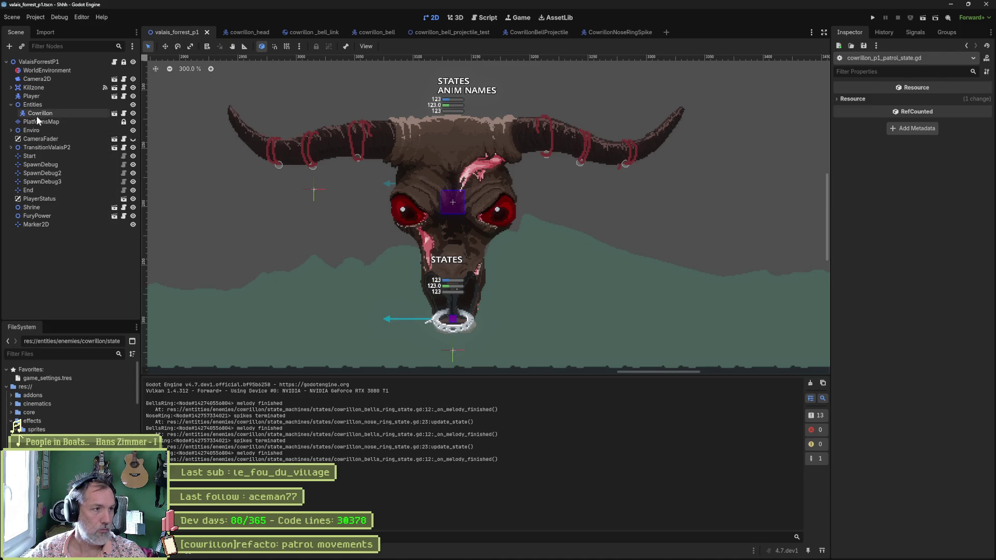
{"action": "left_click", "coordinate": [11, 105]}
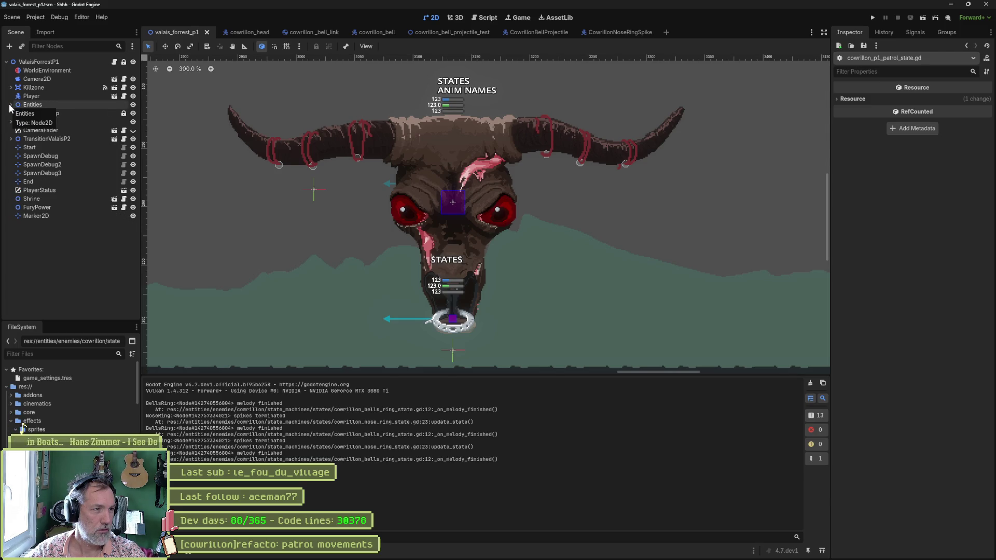
{"action": "left_click", "coordinate": [10, 105]}
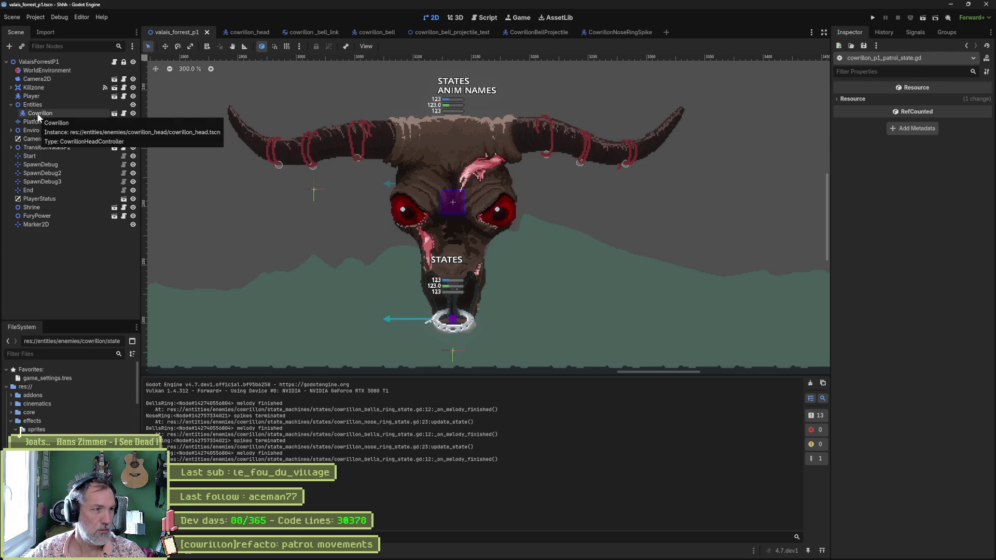
{"action": "left_click", "coordinate": [55, 107]}
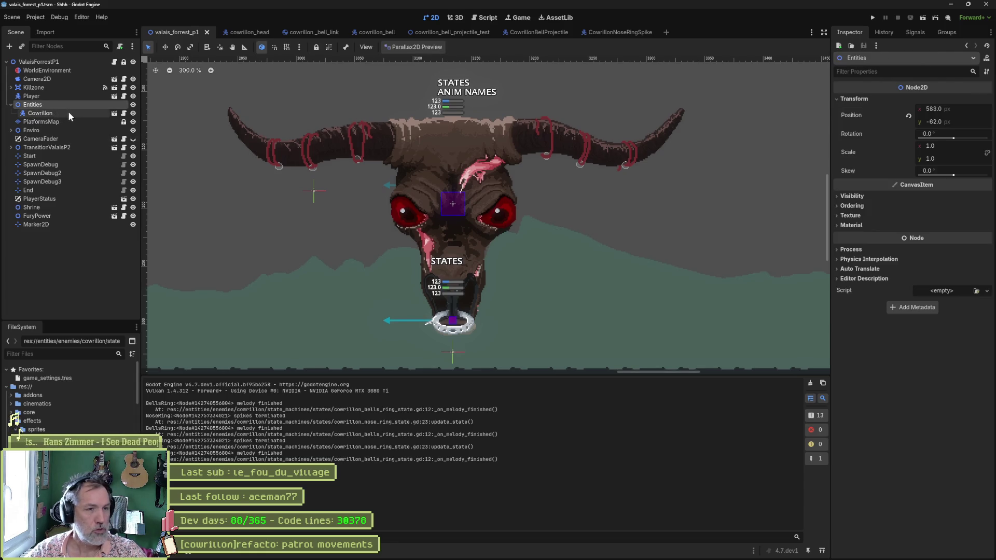
{"action": "key", "text": "ctrl+a"}
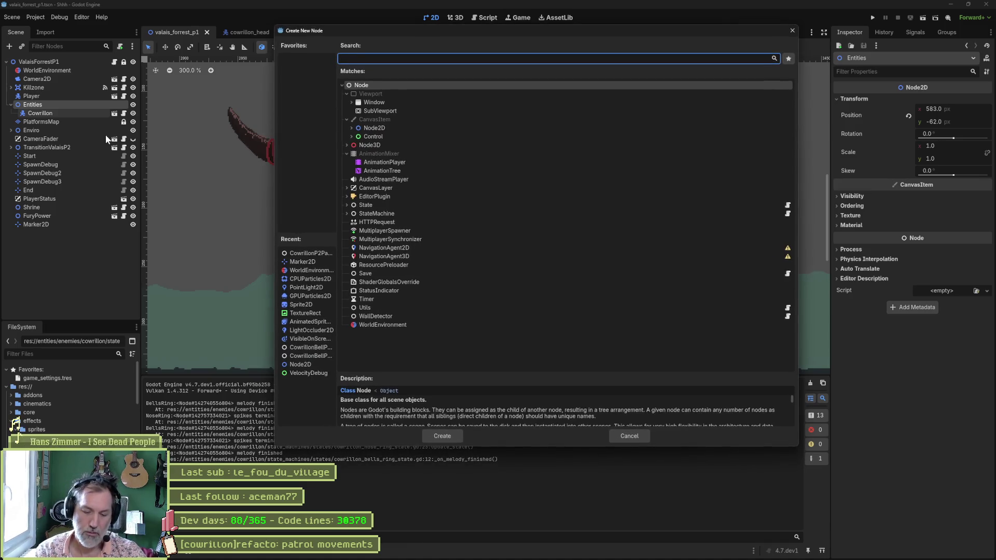
Search the node dialog for 'patrol' and then 'nav', then cancel without adding anything
{"action": "type", "text": "patrol"}
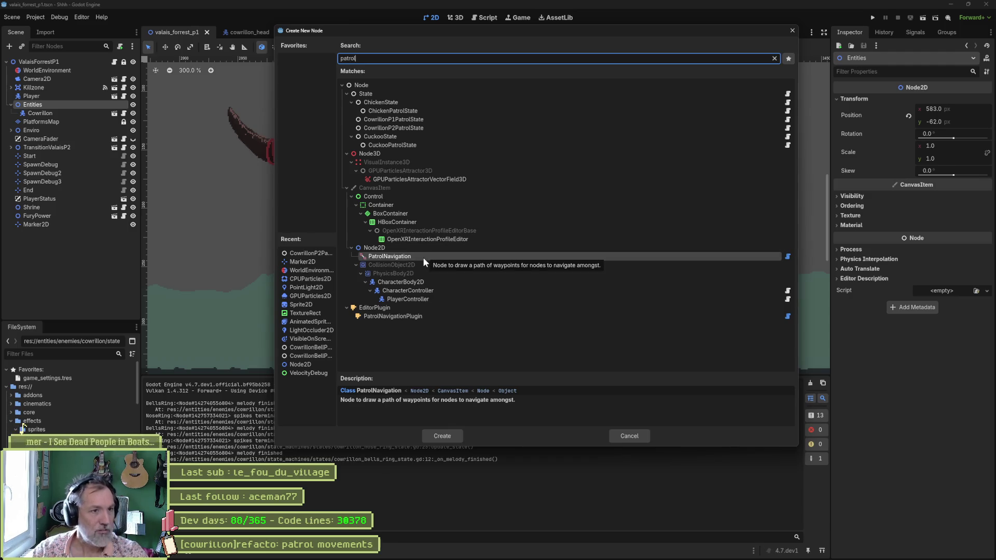
{"action": "key", "text": "BackSpace"}
{"action": "key", "text": "BackSpace"}
{"action": "key", "text": "BackSpace"}
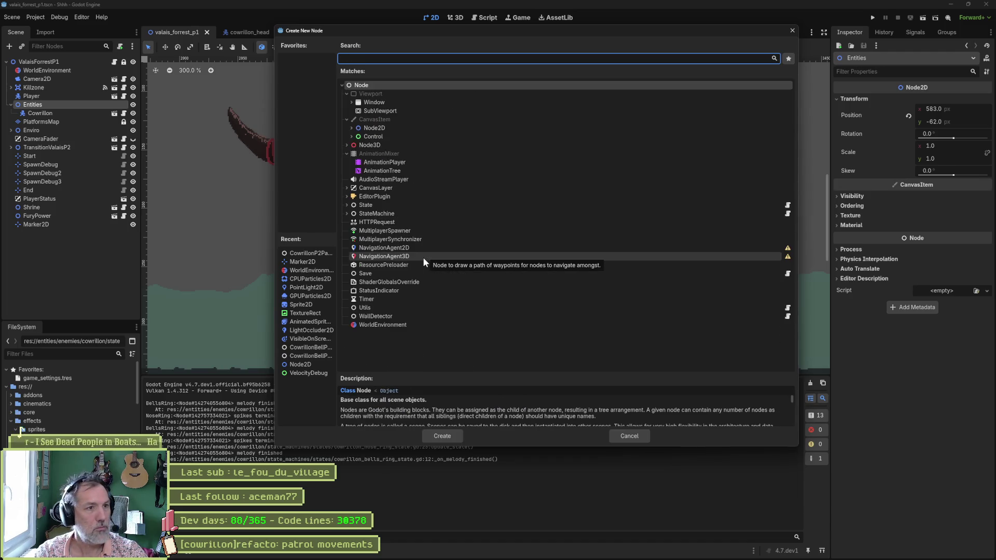
{"action": "type", "text": "nav"}
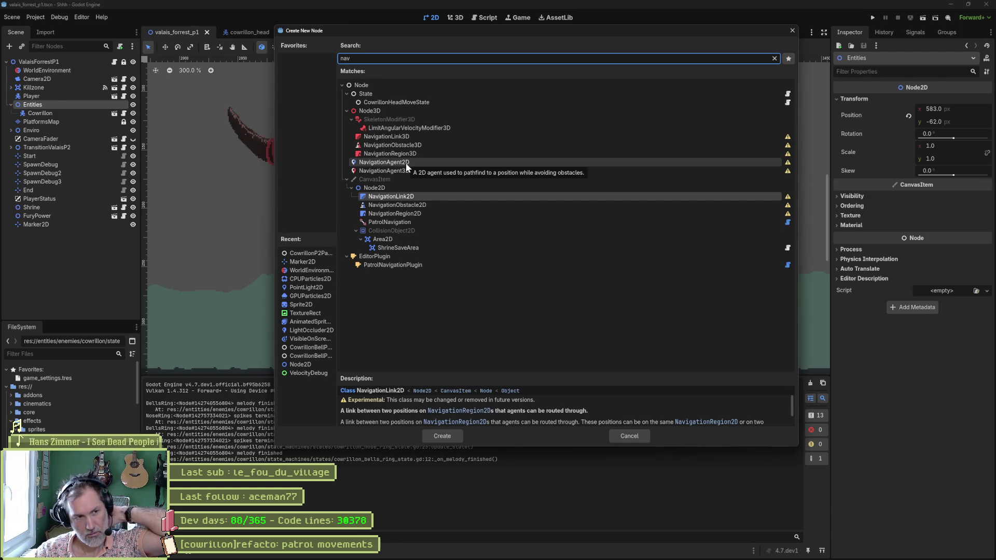
{"action": "left_click", "coordinate": [625, 435]}
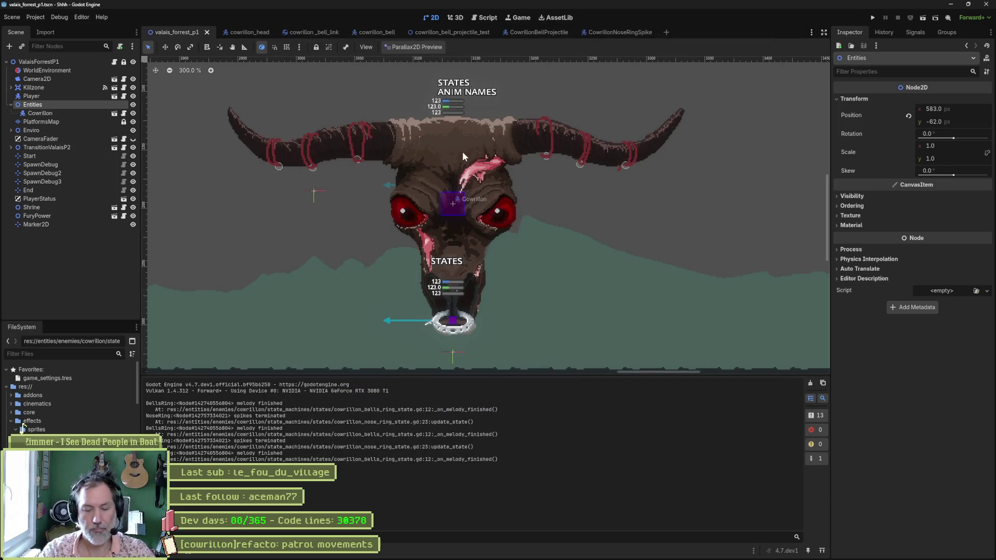
Quick-open valais_hills_p2.tscn, then go back to valais_forrest_p1 to instance a saved scene
{"action": "key", "text": "shift+alt+o"}
{"action": "type", "text": "p2"}
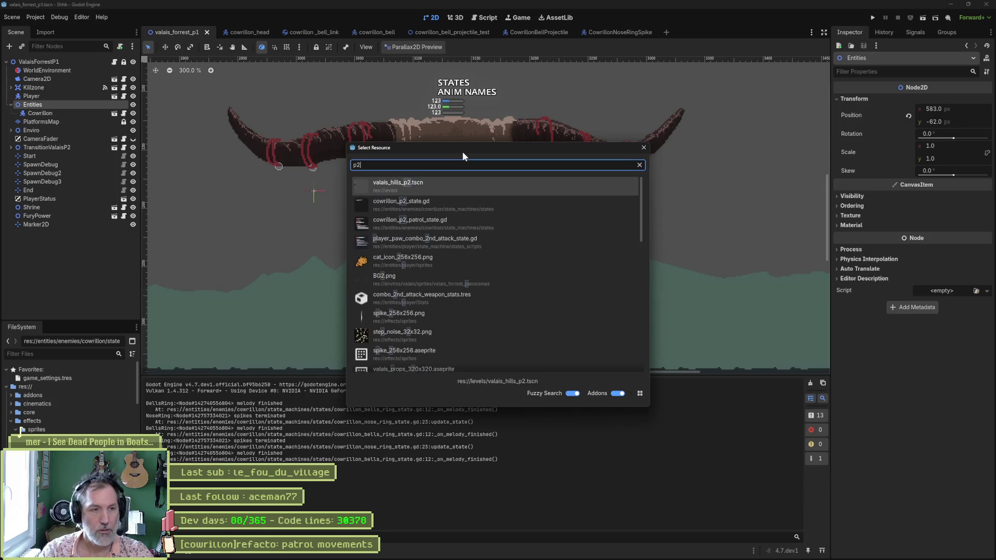
{"action": "key", "text": "Return"}
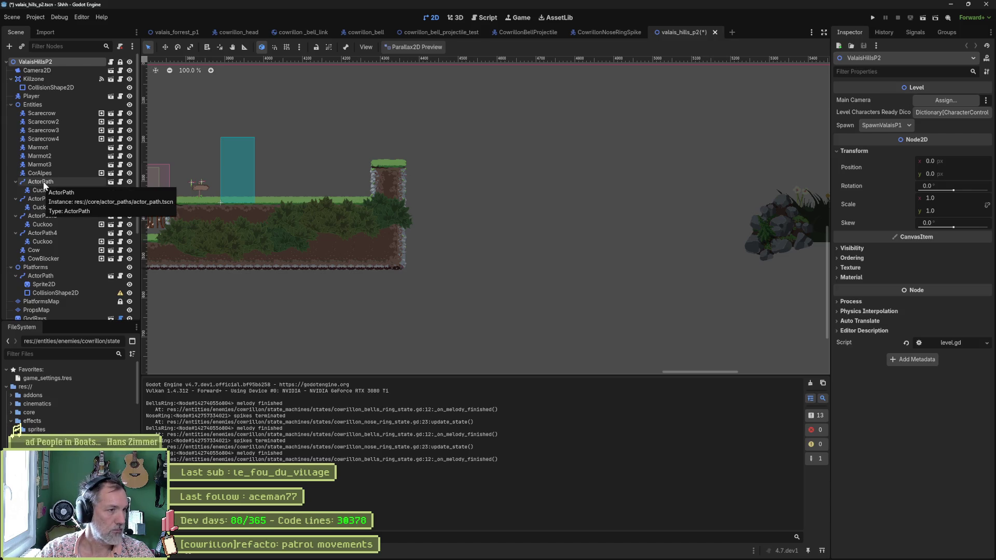
{"action": "left_click", "coordinate": [181, 34]}
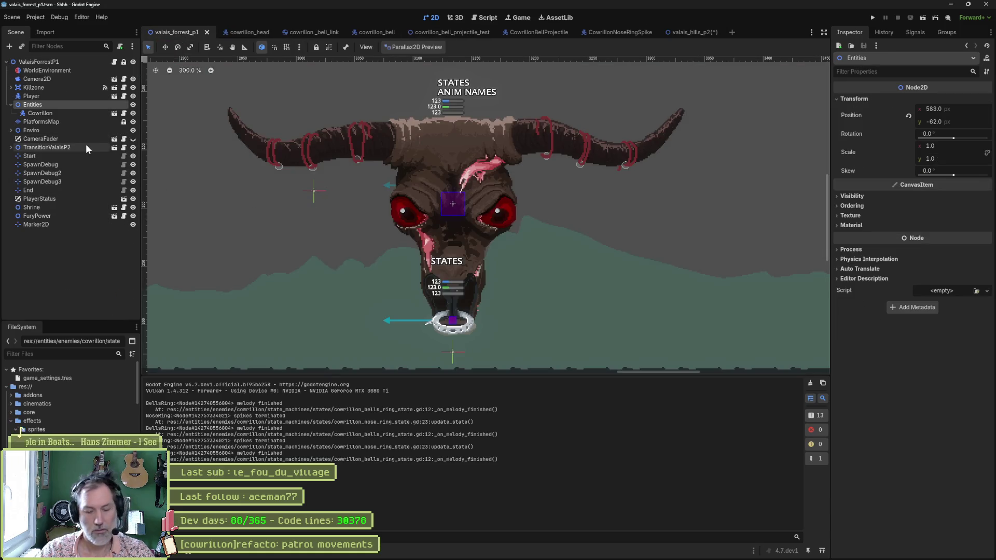
{"action": "key", "text": "ctrl+shift+o"}
Instance actor_path.tscn under Entities in the forest scene
{"action": "type", "text": "actor"}
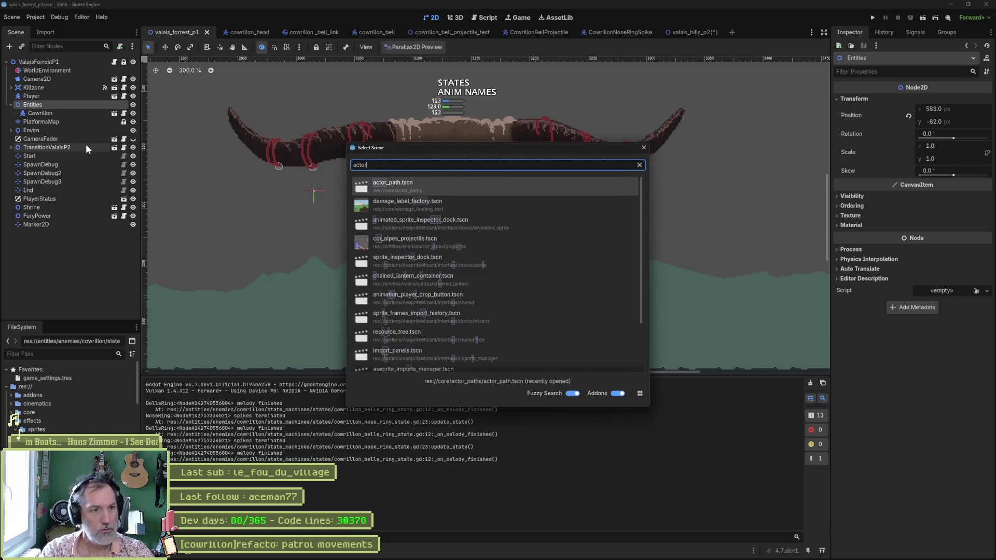
{"action": "key", "text": "Return"}
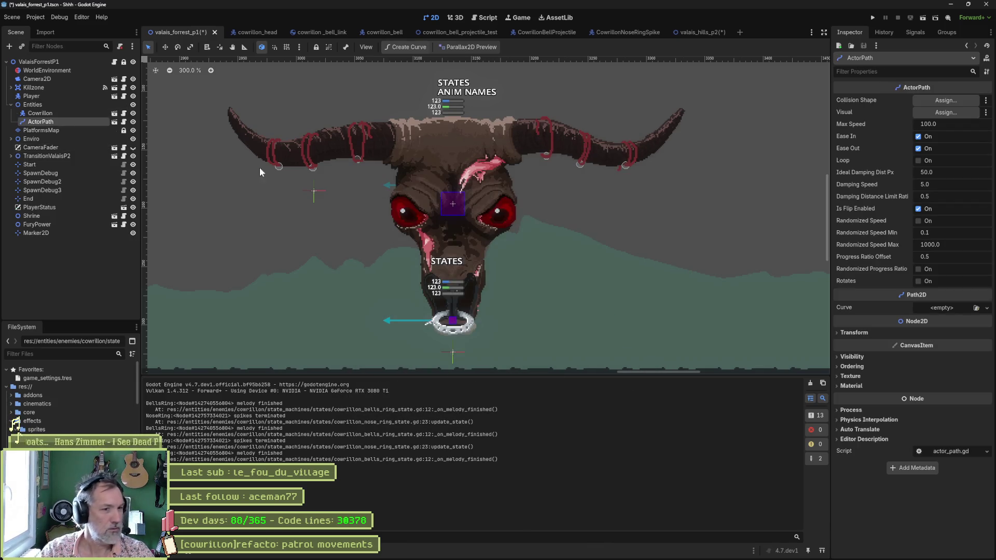
{"action": "scroll", "coordinate": [285, 189], "scroll_direction": "down", "scroll_amount": 10}
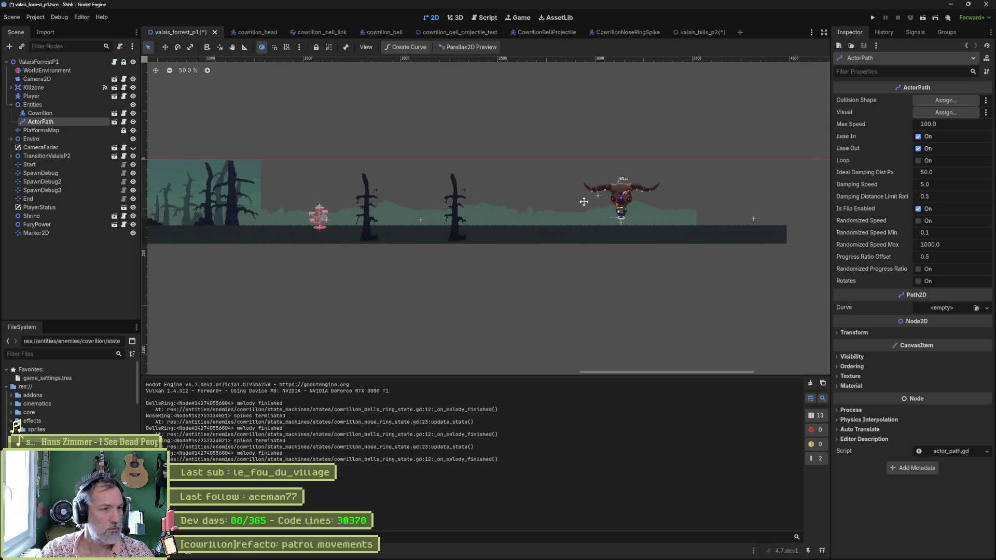
Move the ActorPath onto the Cowrillon boss and set Cowrillon as its Visual
{"action": "key", "text": "w"}
{"action": "left_click_drag", "start_coordinate": [197, 177], "coordinate": [602, 199]}
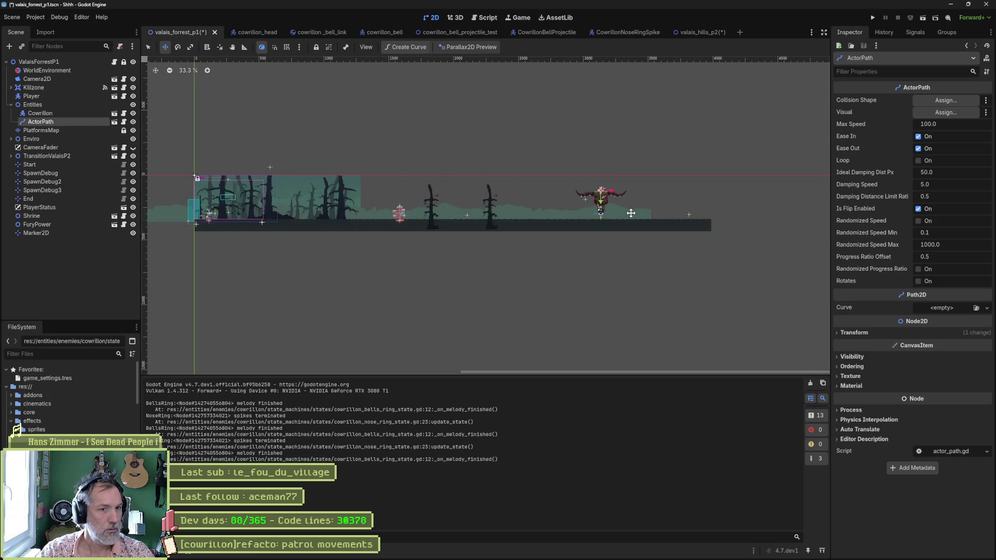
{"action": "key", "text": "f"}
{"action": "scroll", "coordinate": [509, 223], "scroll_direction": "up", "scroll_amount": 10}
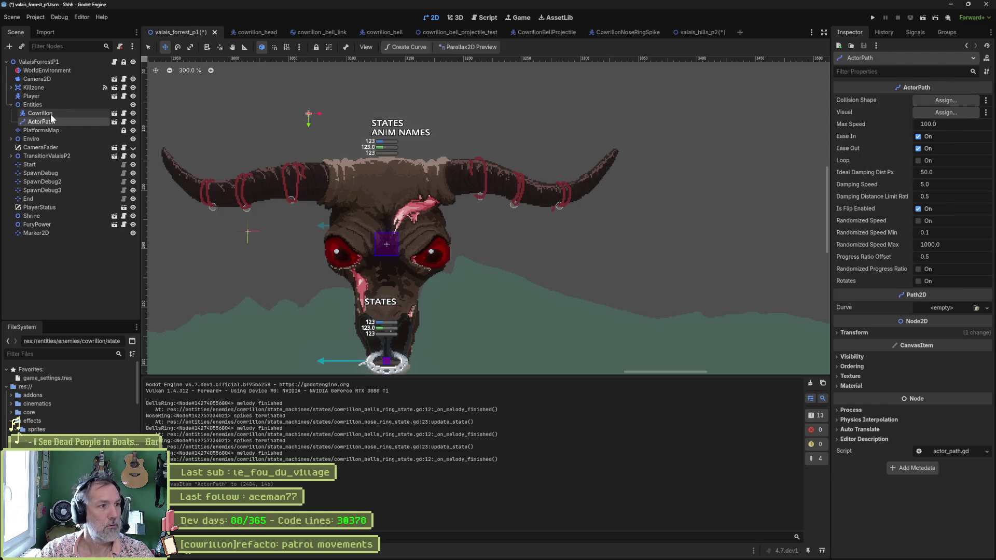
{"action": "left_click_drag", "start_coordinate": [51, 117], "coordinate": [931, 110]}
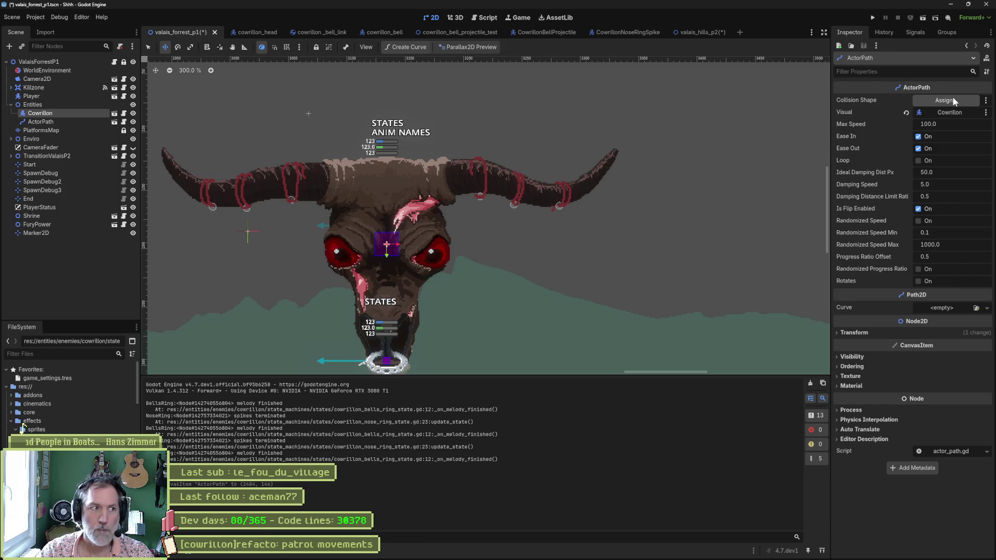
{"action": "left_click", "coordinate": [690, 32]}
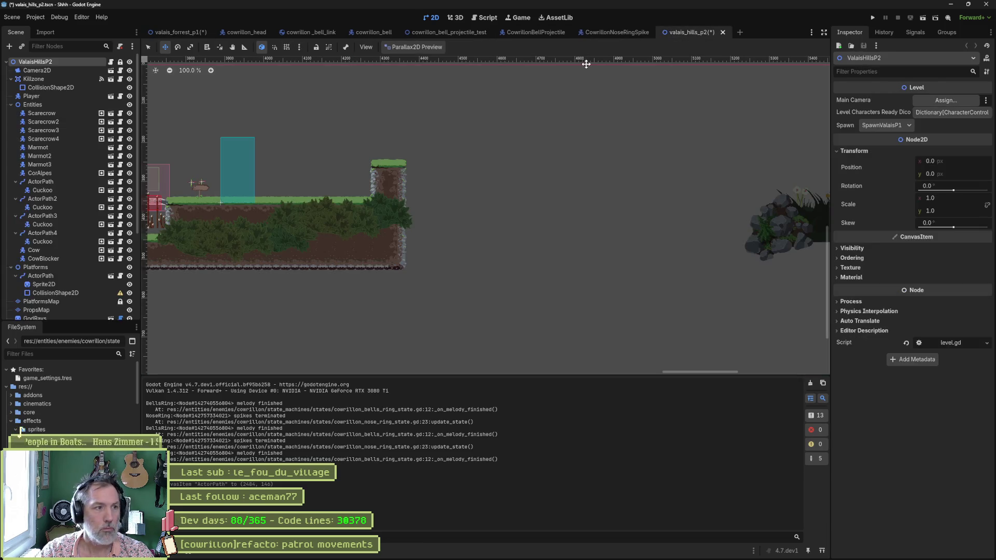
Compare with ActorPath2 in valais_hills_p2, then reparent Cowrillon under ActorPath in the forest scene
{"action": "left_click", "coordinate": [45, 199]}
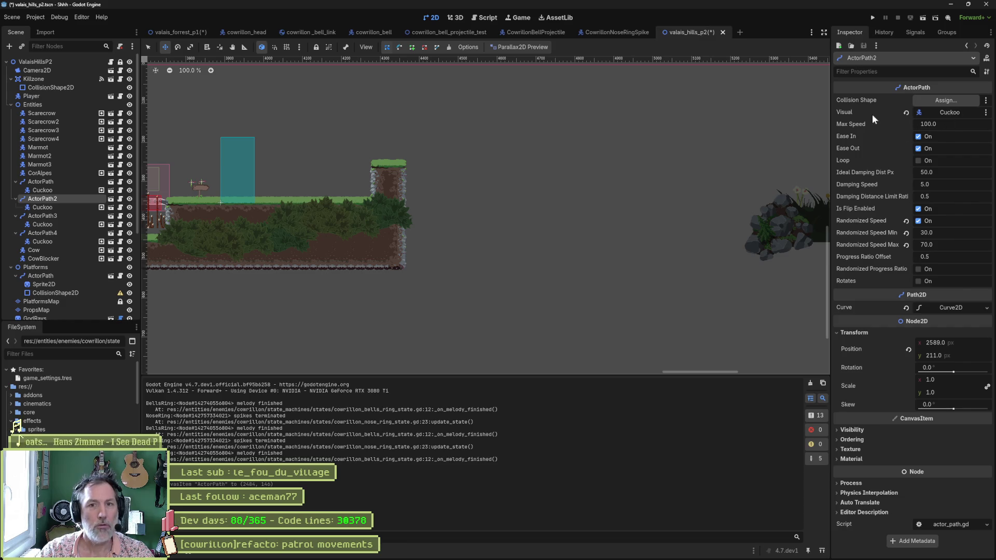
{"action": "left_click", "coordinate": [186, 34]}
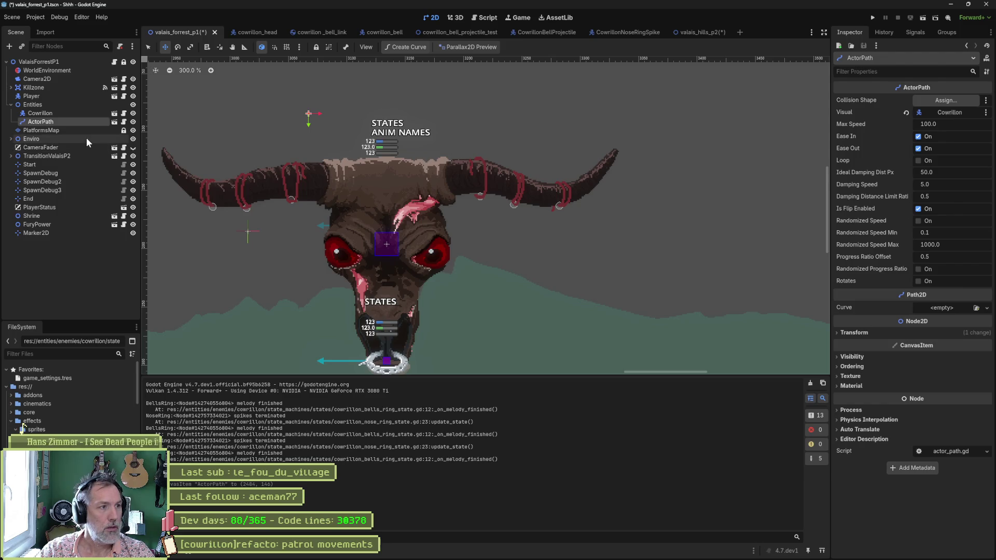
{"action": "left_click", "coordinate": [708, 32]}
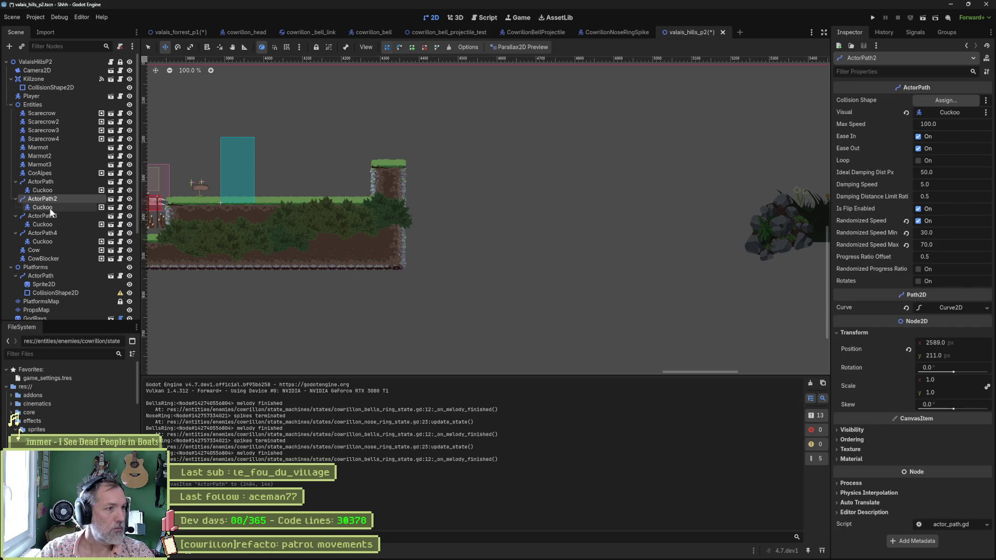
{"action": "left_click", "coordinate": [169, 32]}
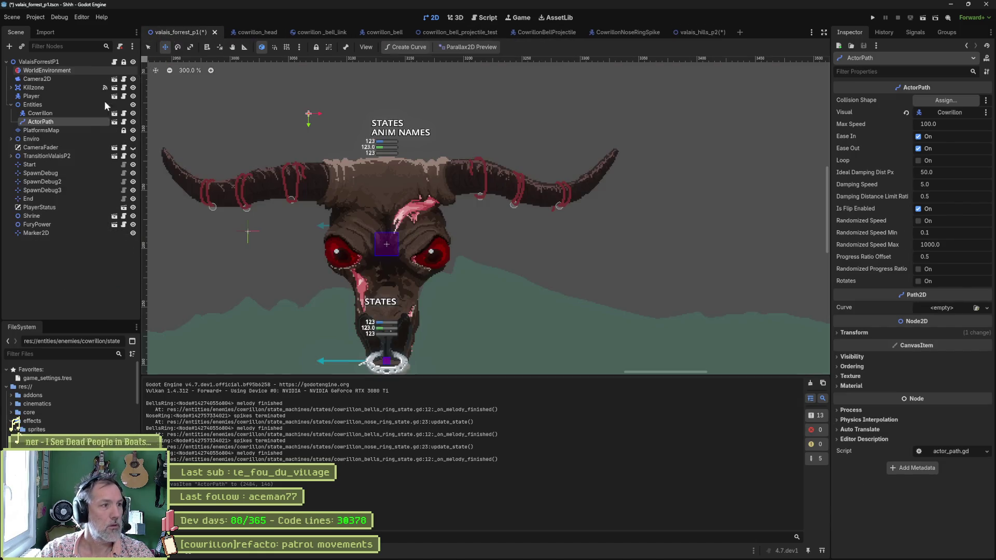
{"action": "left_click_drag", "start_coordinate": [39, 114], "coordinate": [45, 121]}
{"action": "left_click", "coordinate": [42, 113]}
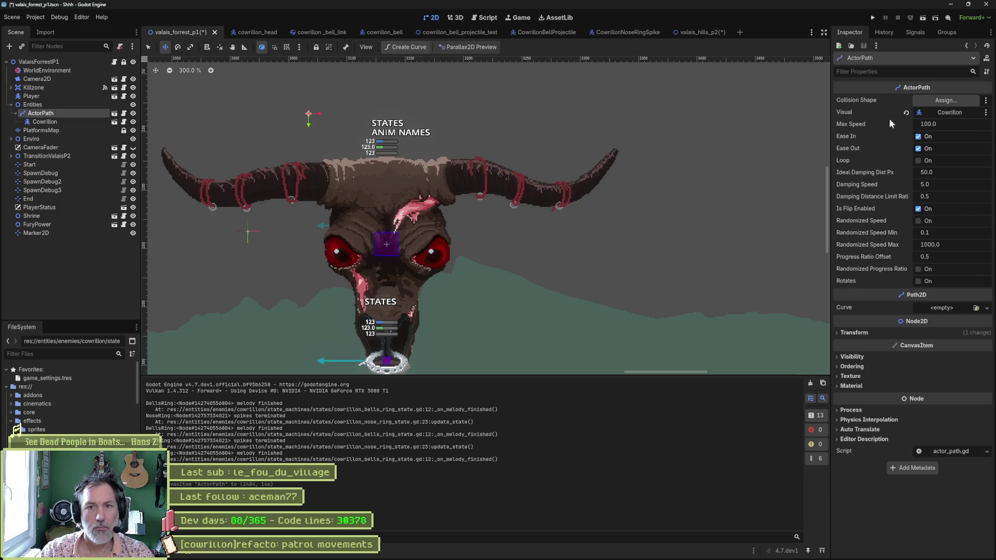
Give the ActorPath a new Curve2D and add its first point at (0, 0)
{"action": "left_click", "coordinate": [72, 122]}
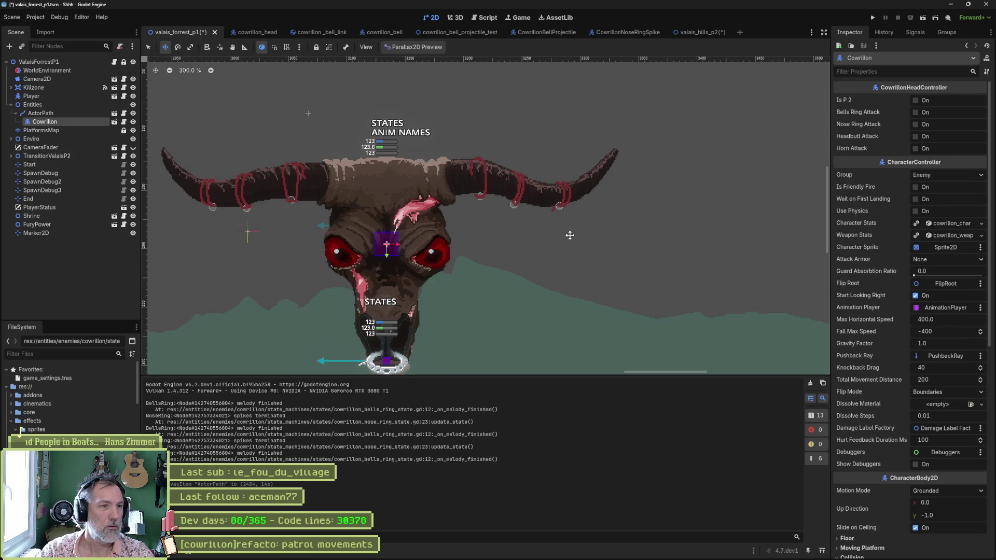
{"action": "left_click", "coordinate": [63, 113]}
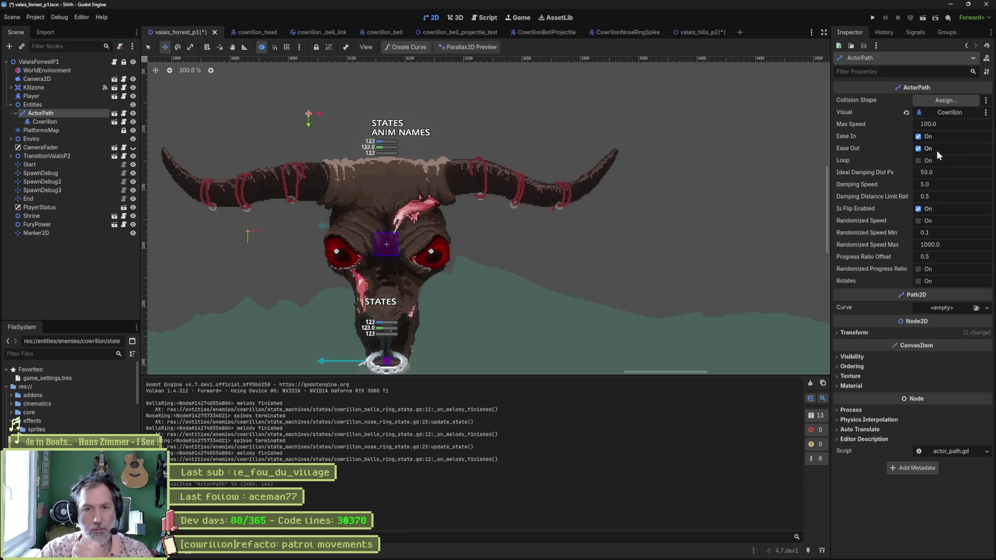
{"action": "left_click", "coordinate": [960, 307]}
{"action": "left_click", "coordinate": [955, 326]}
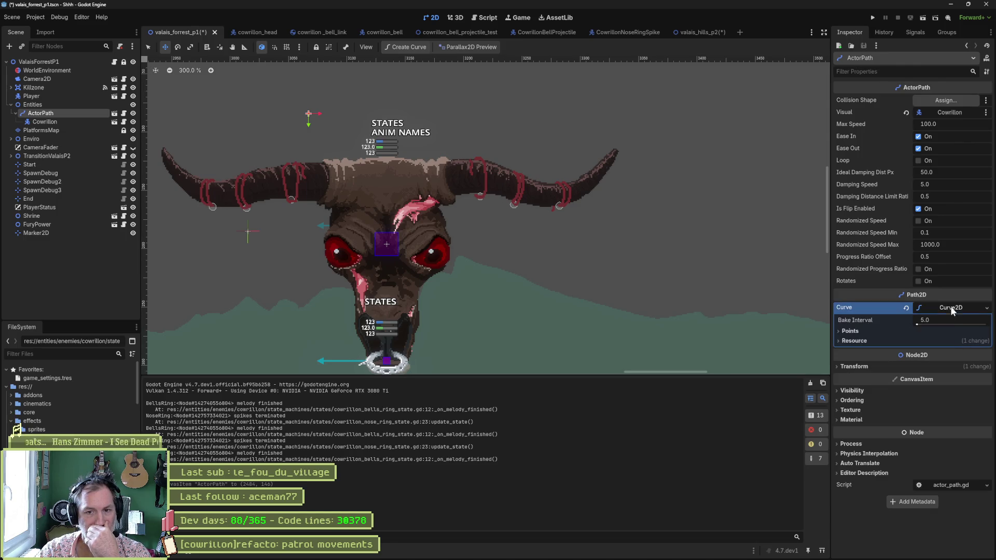
{"action": "left_click", "coordinate": [850, 331]}
{"action": "left_click", "coordinate": [927, 344]}
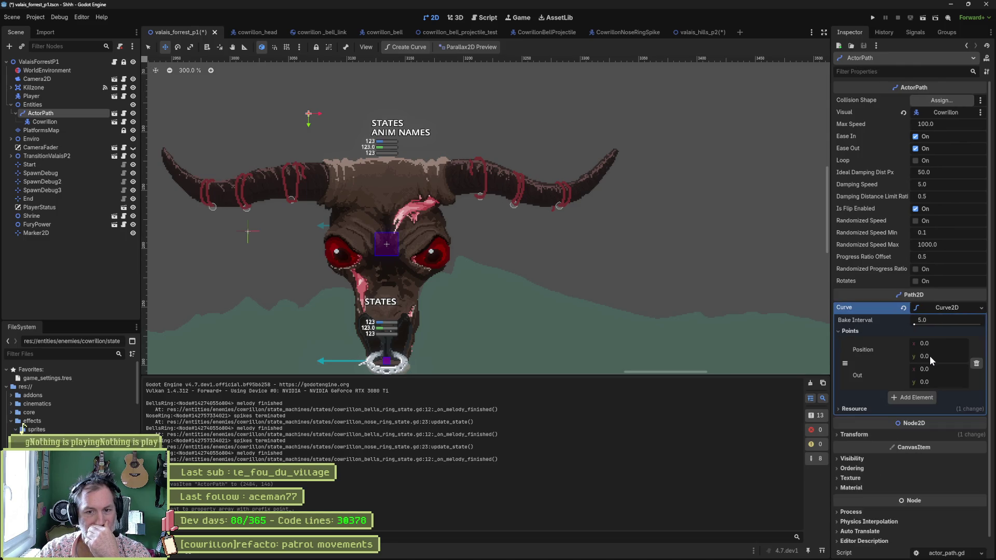
Add a second curve point at x 100 and run the scene to test the patrol
{"action": "left_click", "coordinate": [921, 400]}
{"action": "left_click", "coordinate": [942, 398]}
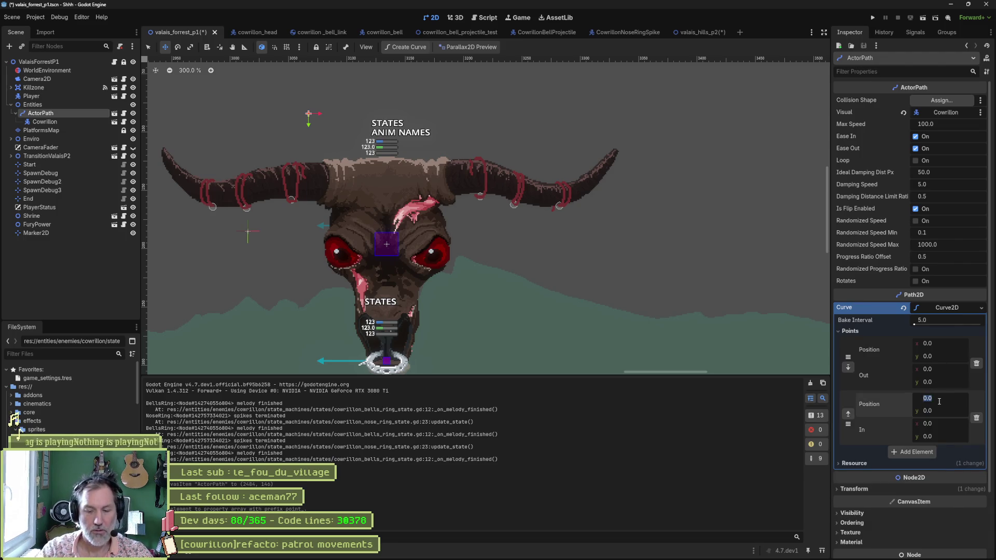
{"action": "type", "text": "100"}
{"action": "key", "text": "Return"}
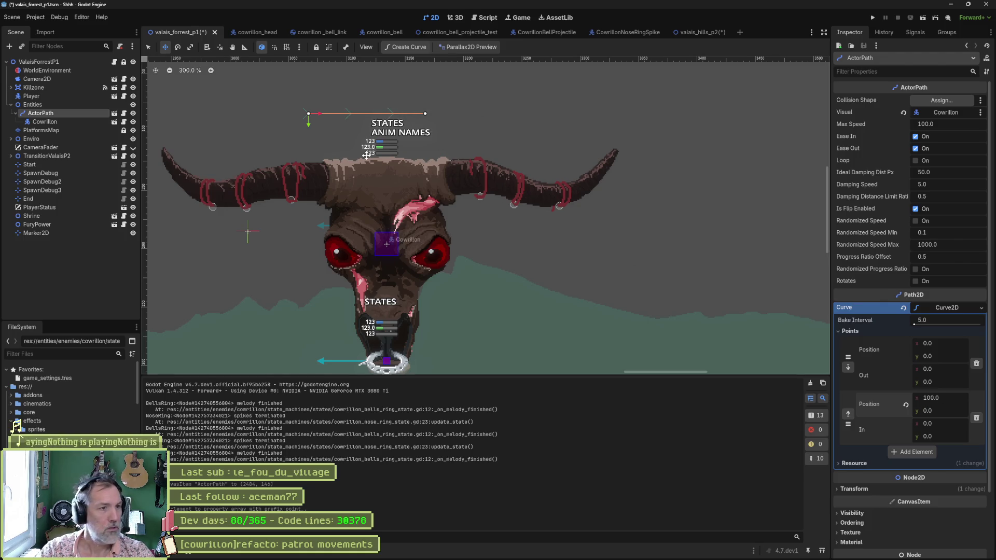
{"action": "left_click", "coordinate": [52, 121]}
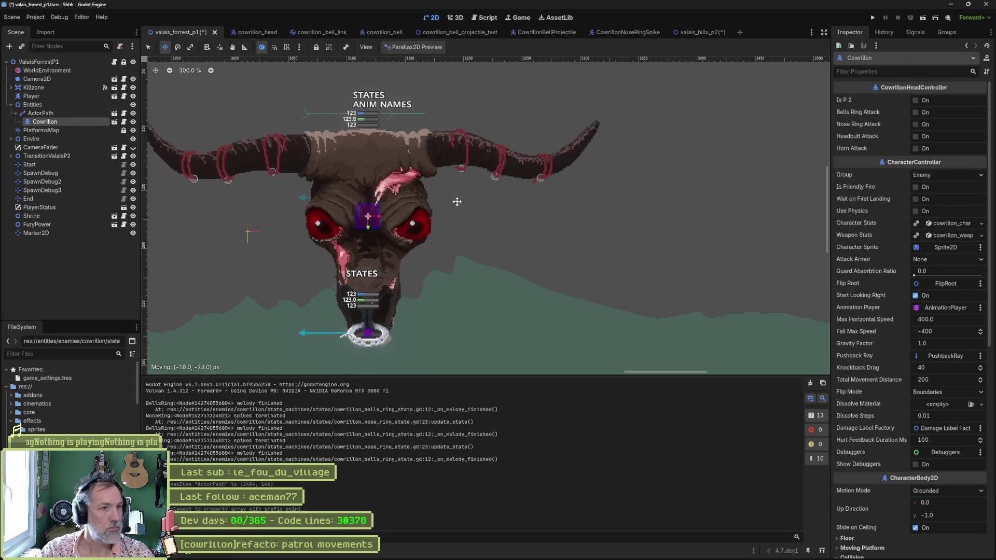
{"action": "left_click", "coordinate": [54, 112]}
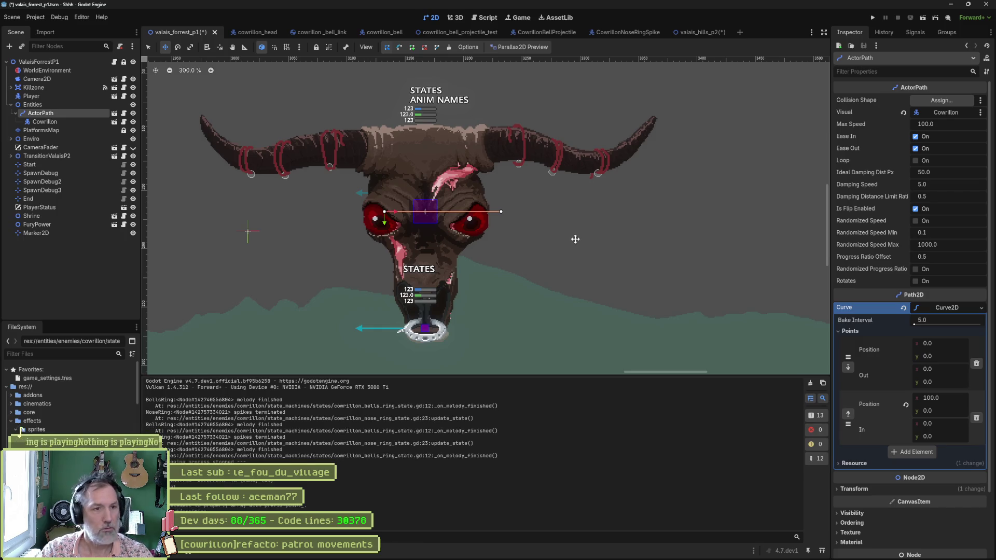
{"action": "key", "text": "F6"}
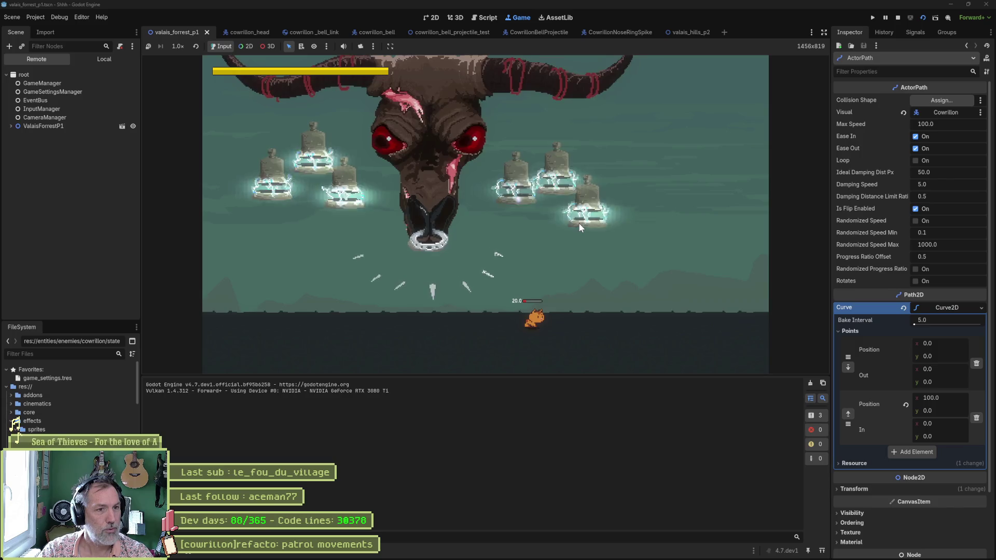
Stop the game and turn off Ease In, Ease Out and Is Flip Enabled on ActorPath
{"action": "key", "text": "F8"}
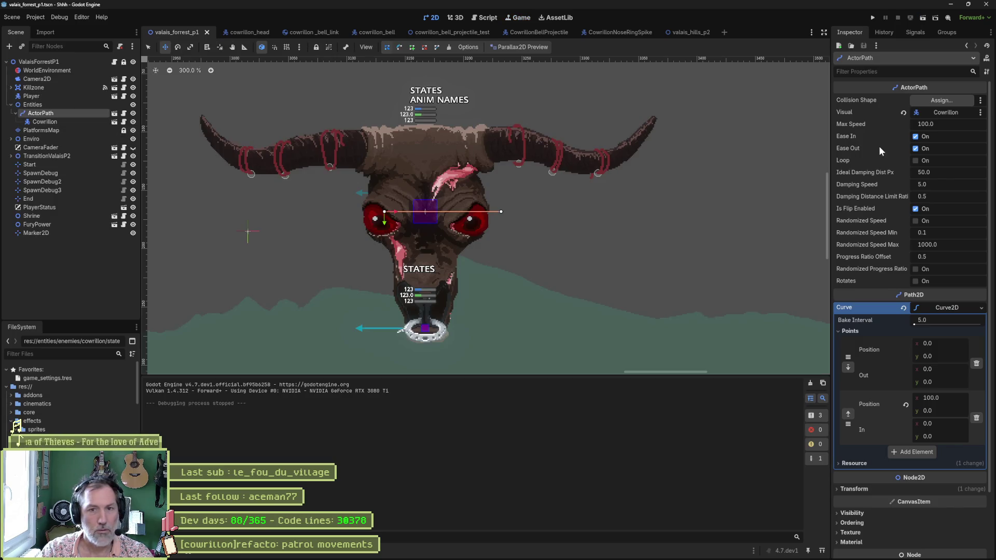
{"action": "left_click", "coordinate": [921, 137]}
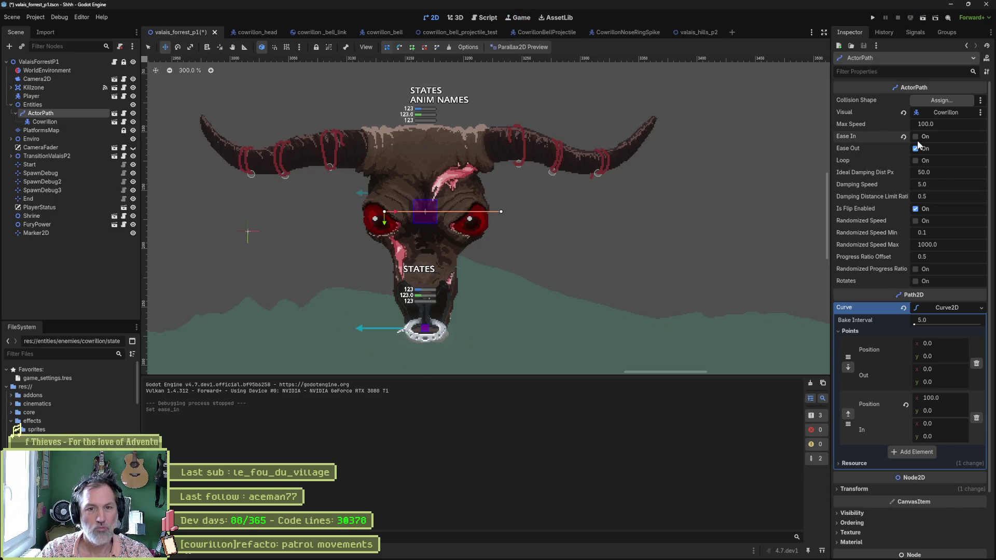
{"action": "left_click", "coordinate": [916, 150]}
{"action": "left_click", "coordinate": [917, 209]}
Test Loop enabled on the path, then undo it and run the scene again
{"action": "left_click", "coordinate": [916, 160]}
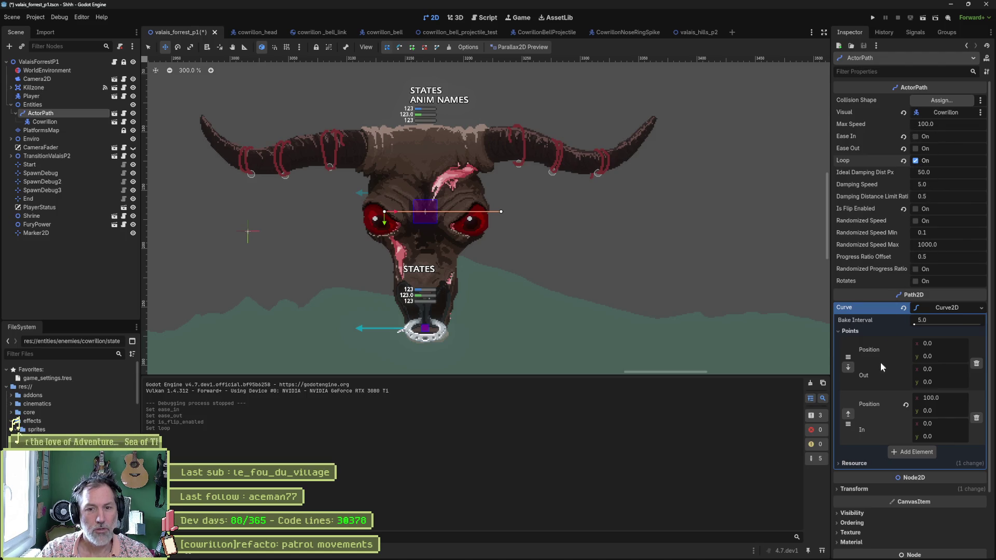
{"action": "key", "text": "F5"}
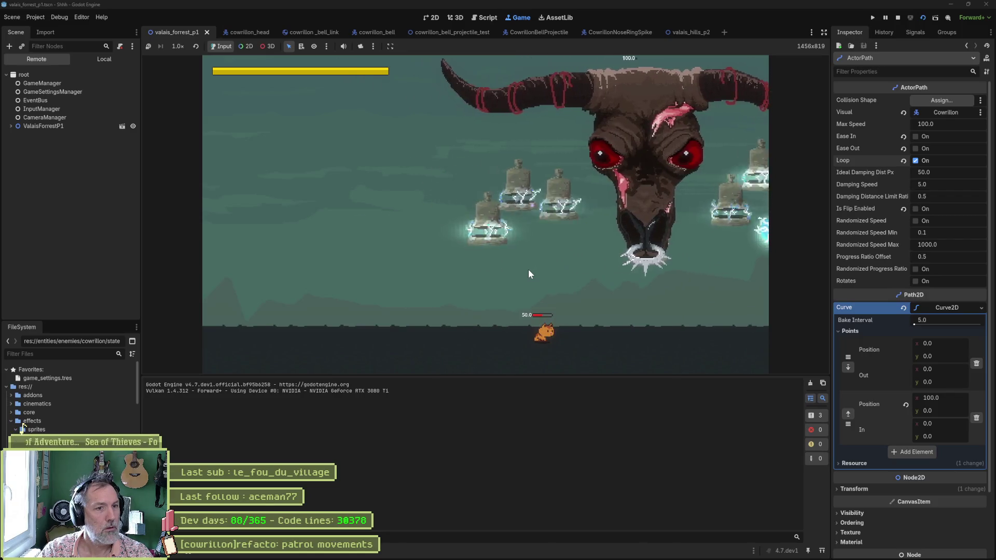
{"action": "key", "text": "F8"}
{"action": "key", "text": "ctrl+z"}
{"action": "key", "text": "F5"}
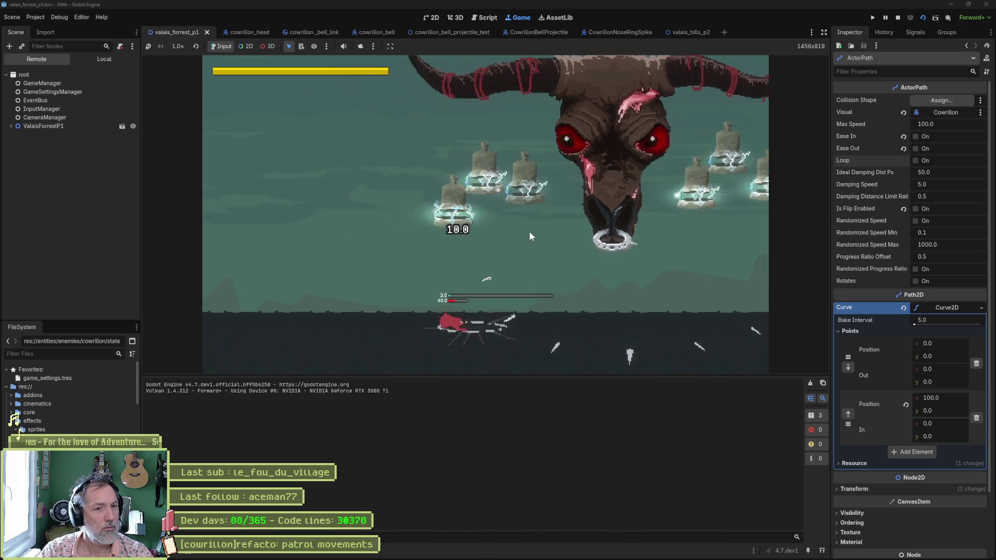
{"action": "key", "text": "F8"}
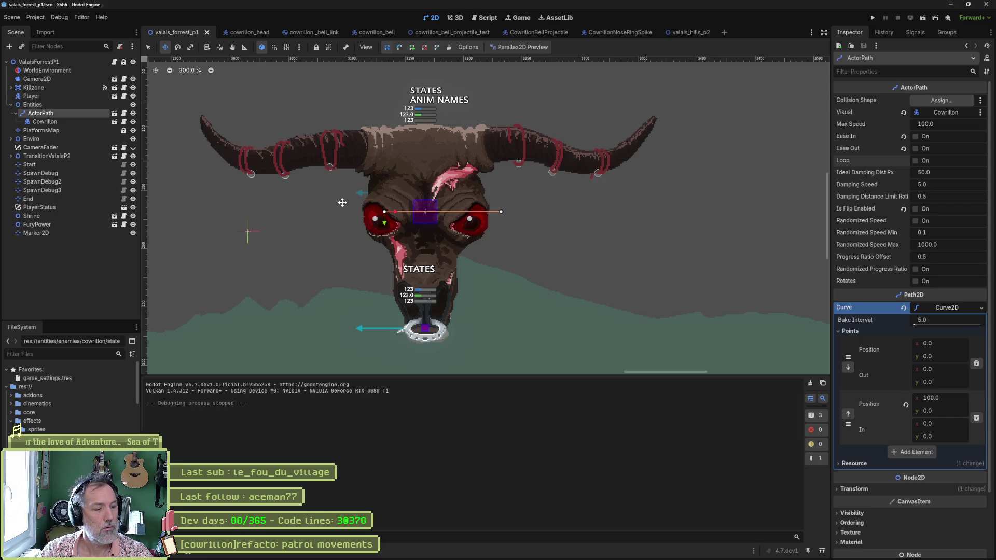
Set ActorPath's Max Speed to 3.0, test-run the scene, then deselect the node
{"action": "left_click", "coordinate": [956, 125]}
{"action": "type", "text": "3"}
{"action": "key", "text": "Return"}
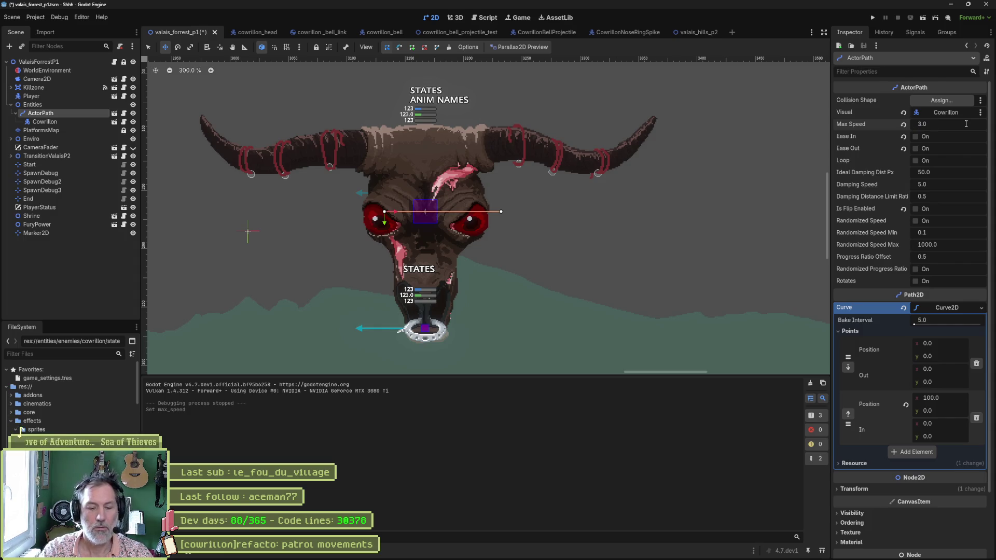
{"action": "key", "text": "F6"}
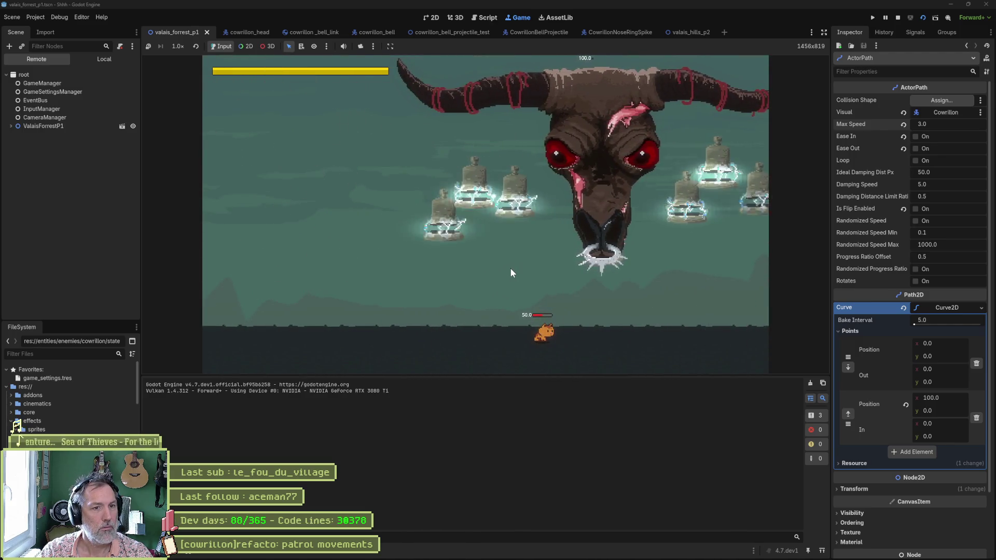
{"action": "key", "text": "F8"}
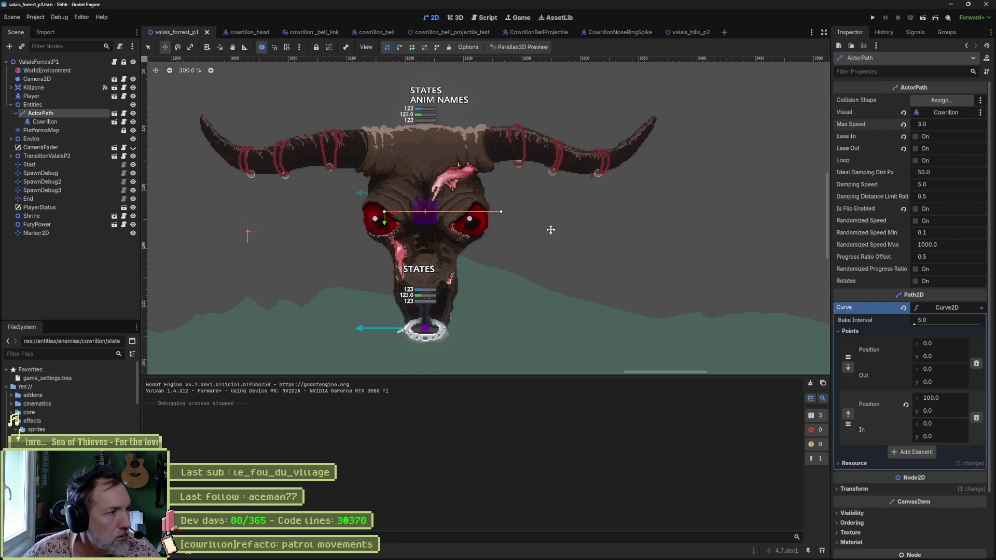
{"action": "left_click", "coordinate": [102, 262]}
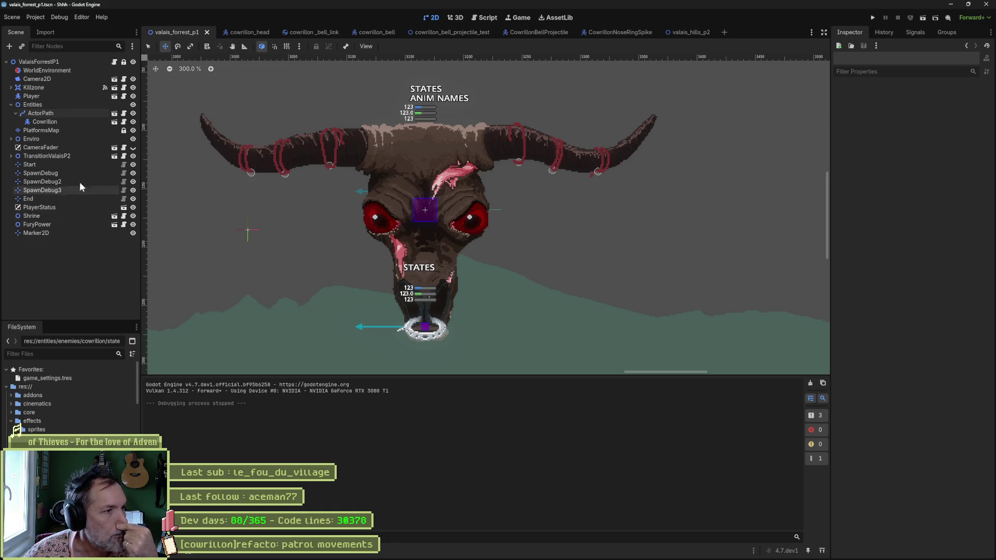
Open actor_path.gd and highlight the reparent calls on lines 55 and 58
{"action": "left_click", "coordinate": [123, 121]}
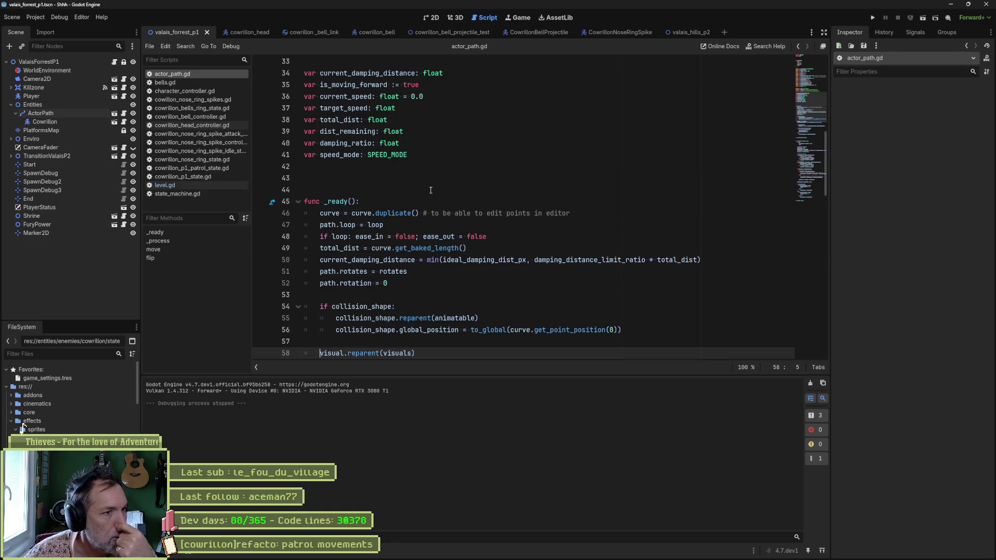
{"action": "scroll", "coordinate": [428, 180], "scroll_direction": "up", "scroll_amount": 4}
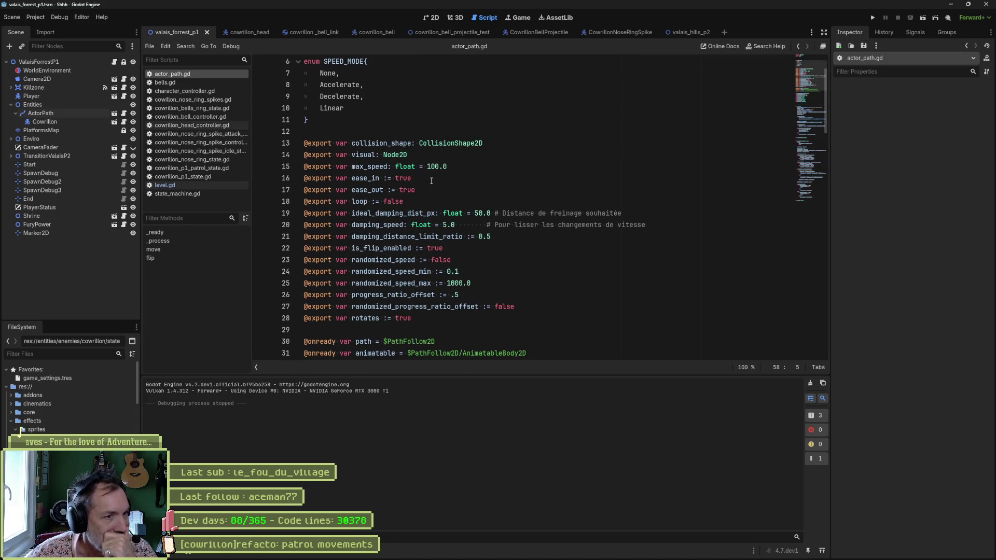
{"action": "scroll", "coordinate": [463, 182], "scroll_direction": "down", "scroll_amount": 9}
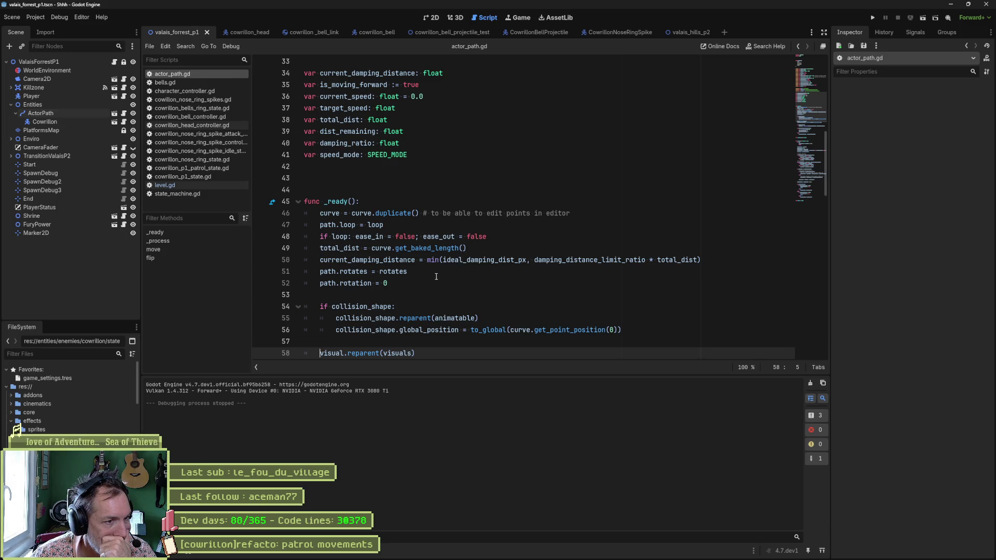
{"action": "scroll", "coordinate": [438, 287], "scroll_direction": "down", "scroll_amount": 1}
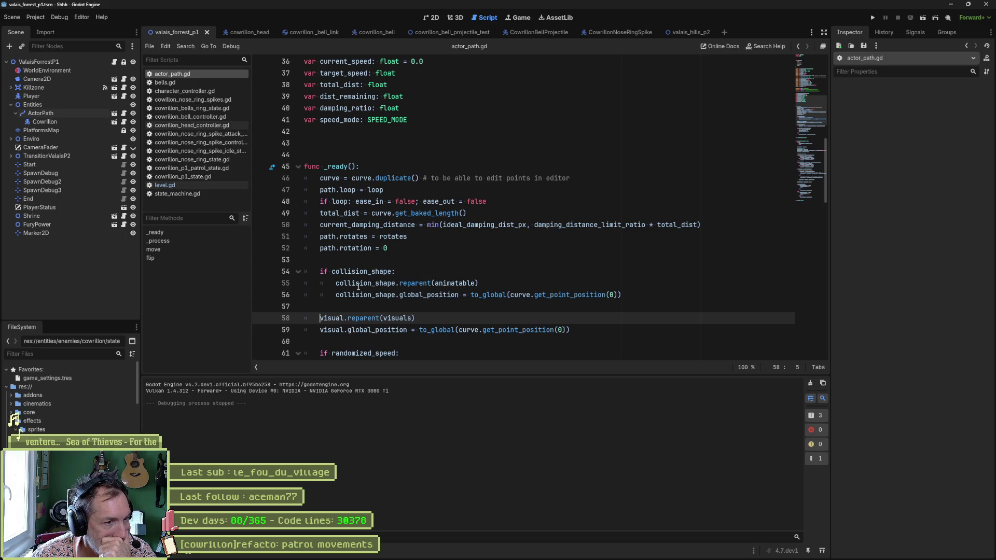
{"action": "left_click_drag", "start_coordinate": [337, 285], "coordinate": [481, 285]}
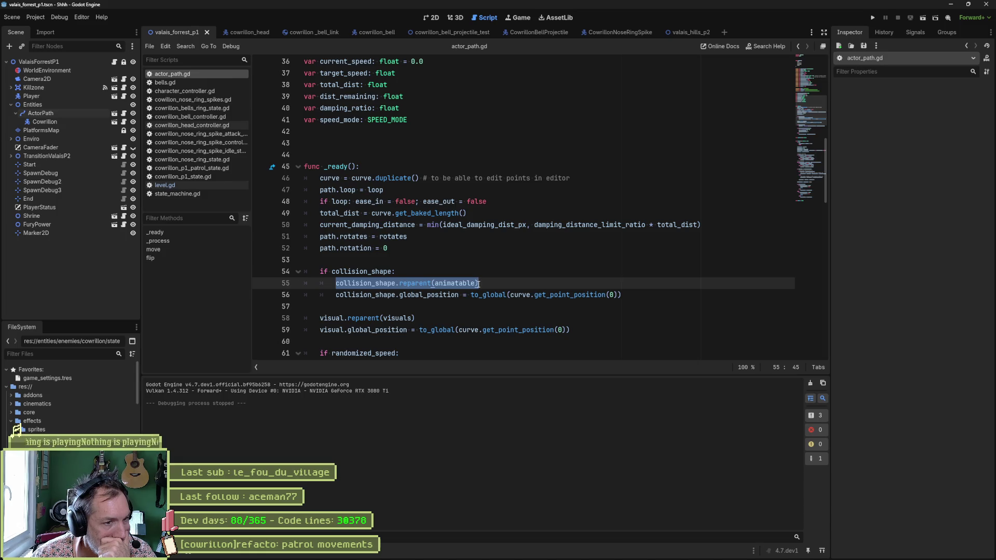
{"action": "left_click_drag", "start_coordinate": [320, 318], "coordinate": [420, 314]}
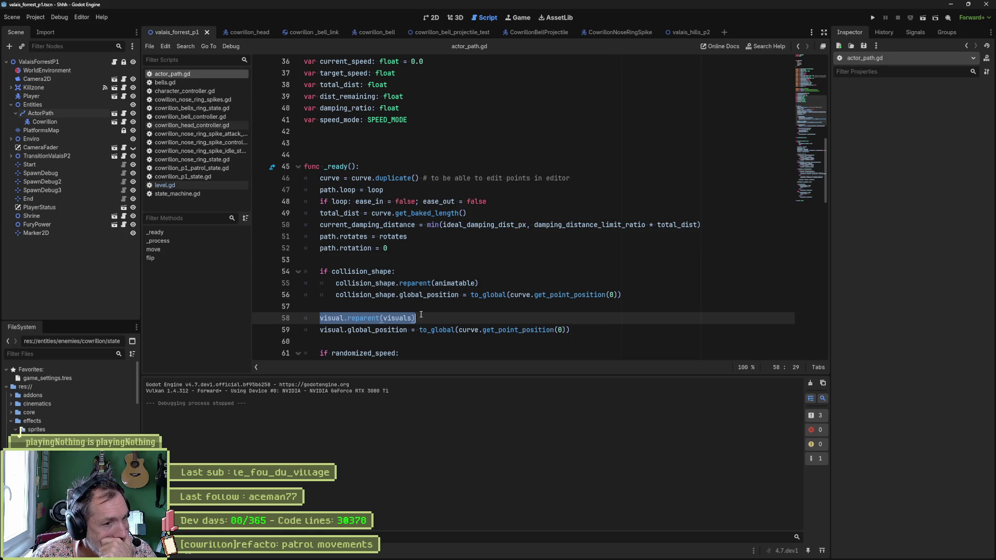
Read through the rest of actor_path.gd, then minimize the Godot window
{"action": "scroll", "coordinate": [436, 318], "scroll_direction": "down", "scroll_amount": 3}
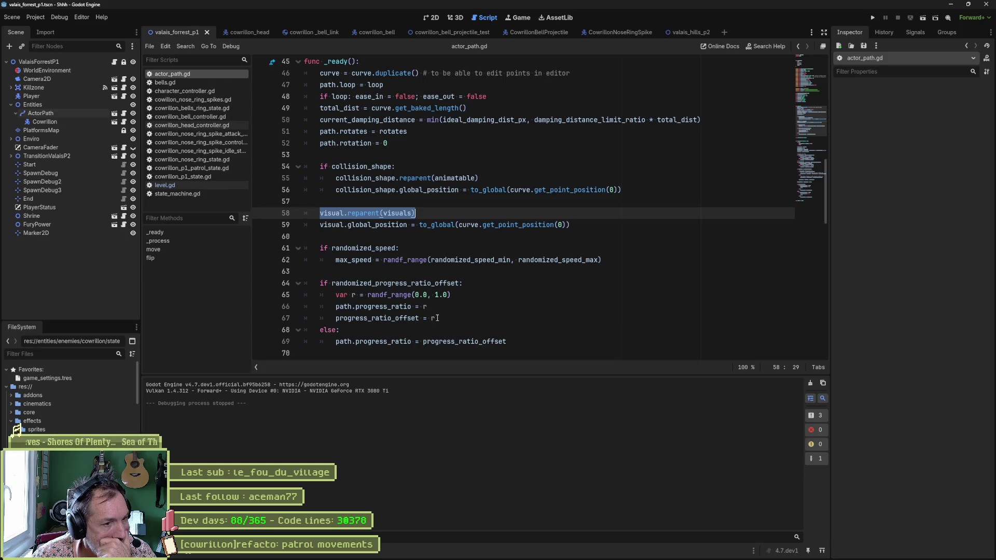
{"action": "scroll", "coordinate": [439, 314], "scroll_direction": "down", "scroll_amount": 3}
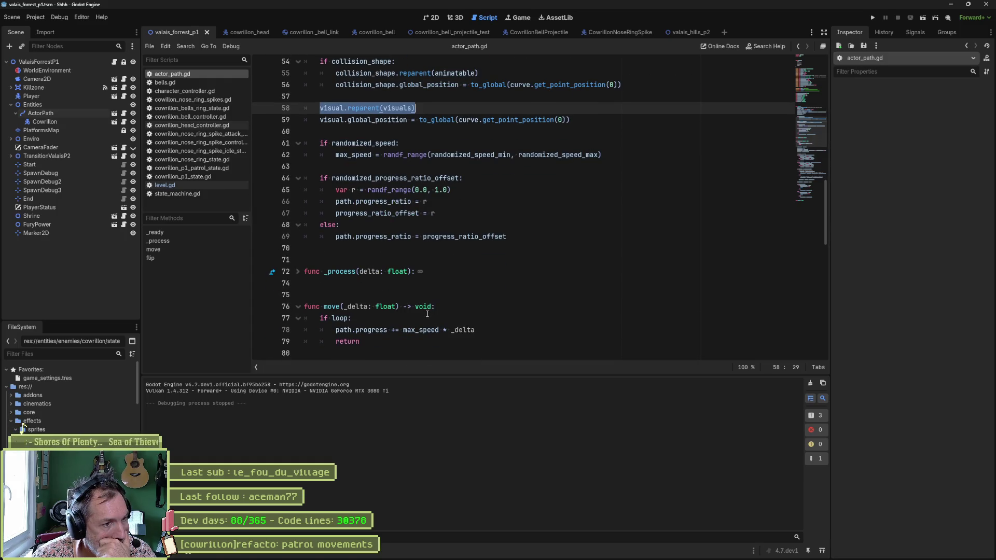
{"action": "scroll", "coordinate": [428, 315], "scroll_direction": "down", "scroll_amount": 7}
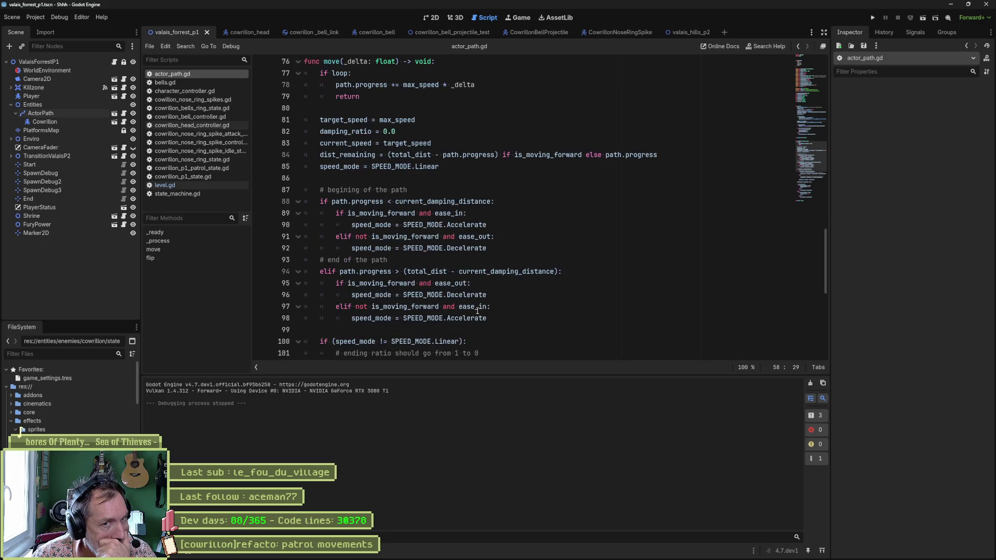
{"action": "scroll", "coordinate": [554, 310], "scroll_direction": "down", "scroll_amount": 3}
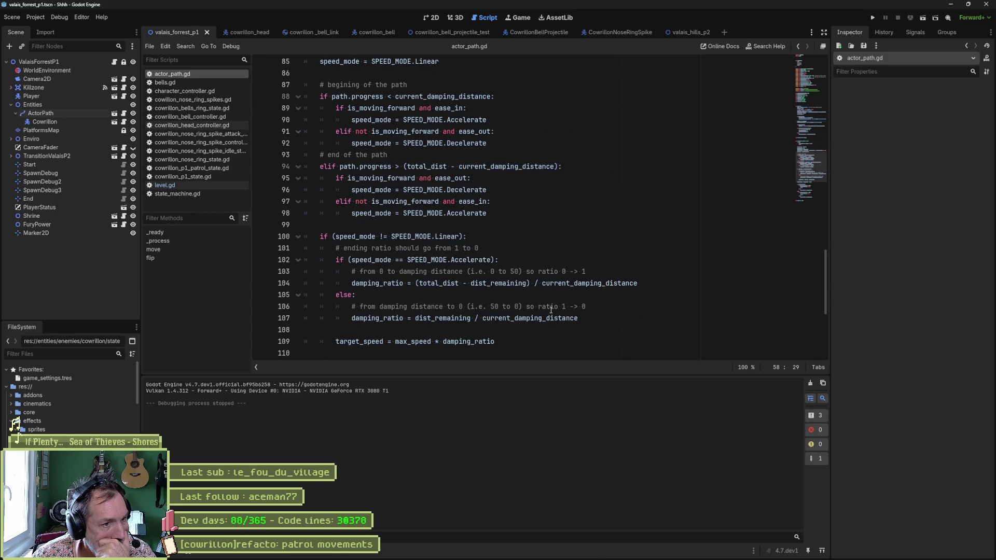
{"action": "scroll", "coordinate": [551, 310], "scroll_direction": "down", "scroll_amount": 1}
{"action": "scroll", "coordinate": [551, 309], "scroll_direction": "down", "scroll_amount": 5}
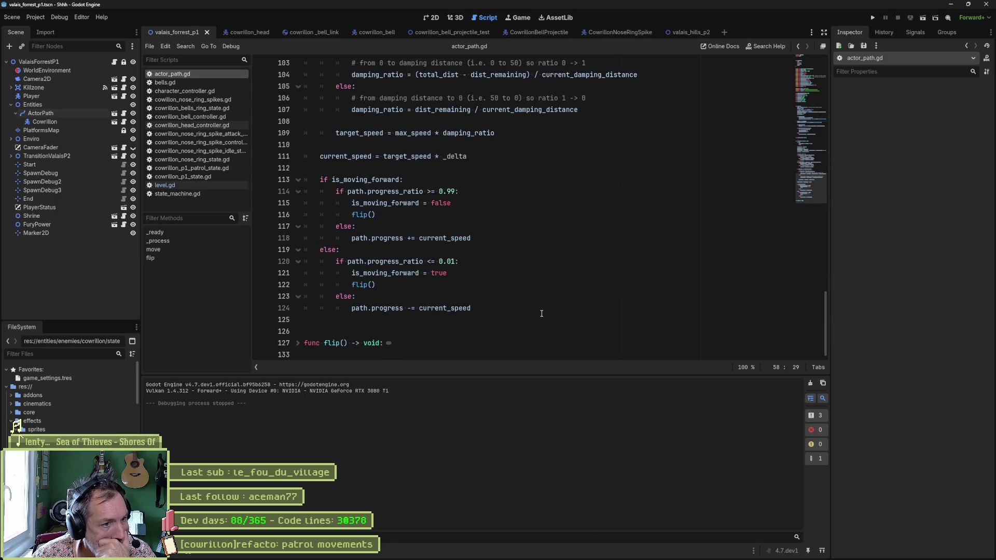
{"action": "scroll", "coordinate": [543, 310], "scroll_direction": "up", "scroll_amount": 4}
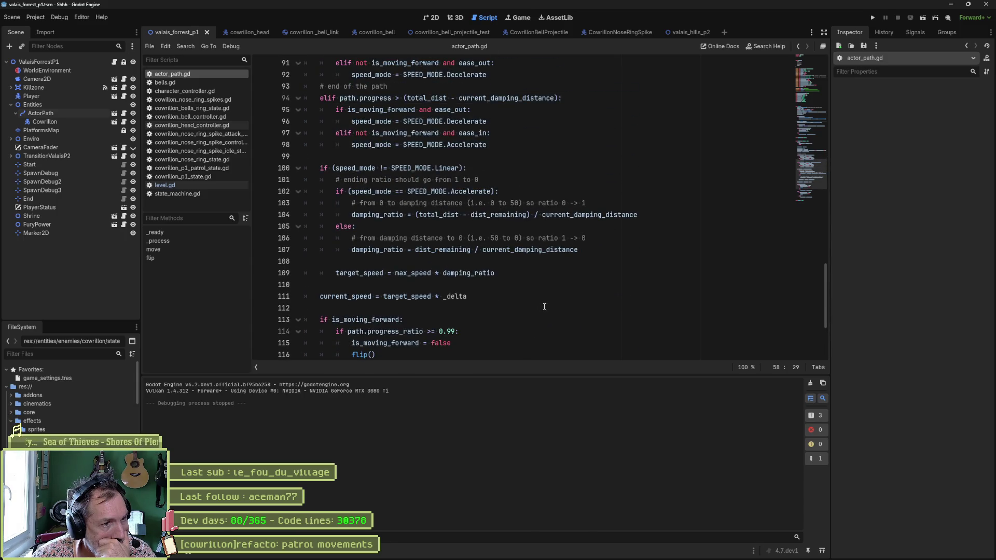
{"action": "scroll", "coordinate": [543, 308], "scroll_direction": "up", "scroll_amount": 16}
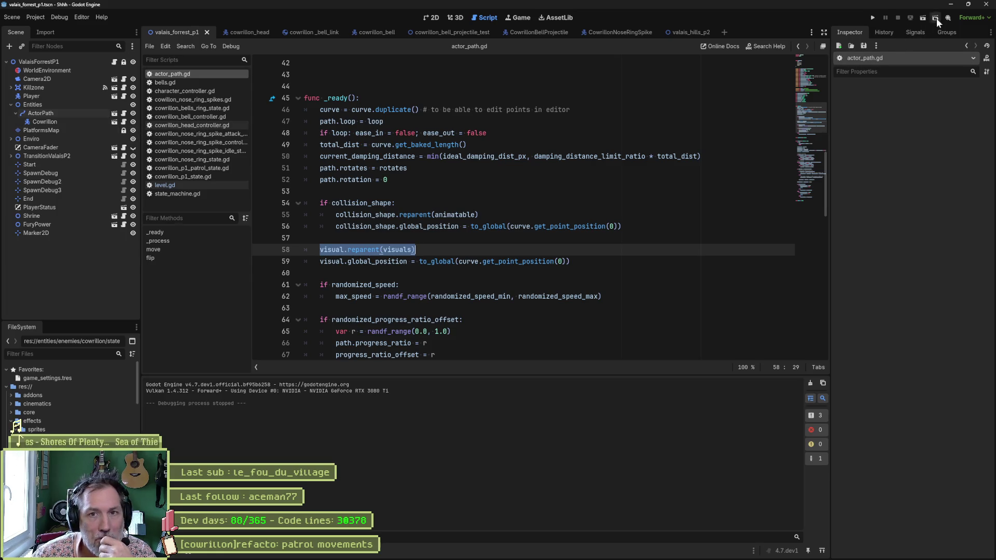
{"action": "left_click", "coordinate": [949, 5]}
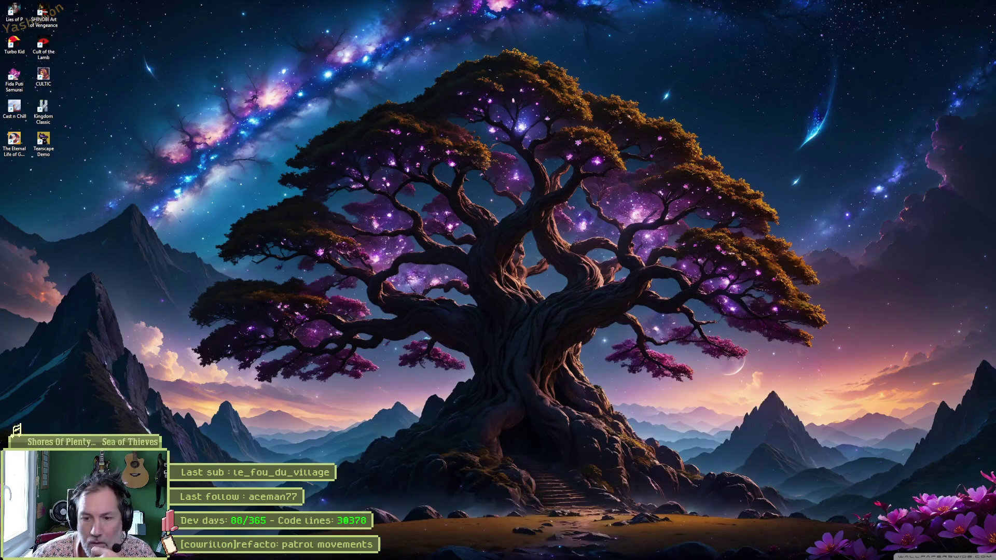